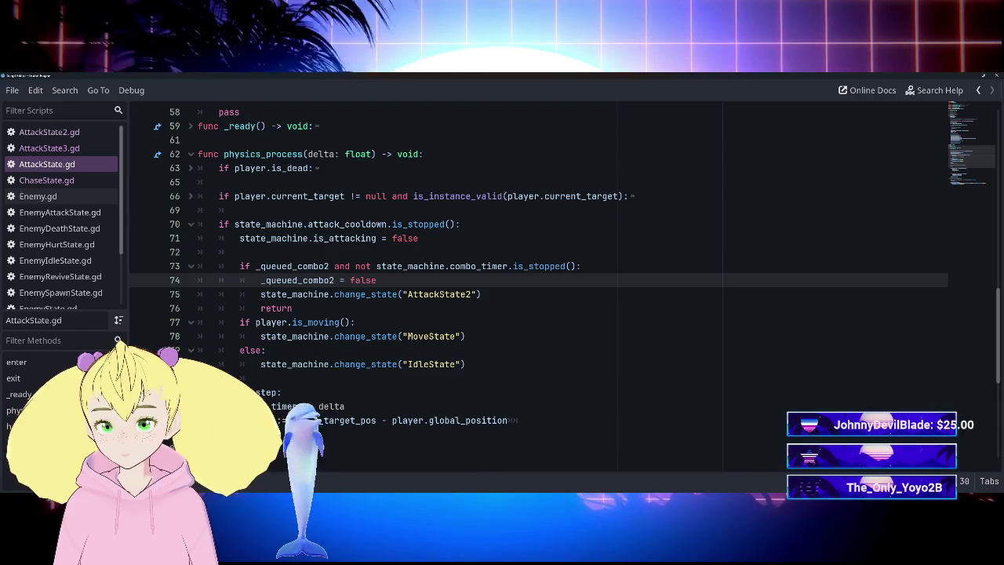
# Change 'False' to 'false' on line 74 and remove the combo timer condition from line 73.
pyautogui.press('Delete')
pyautogui.write('f')
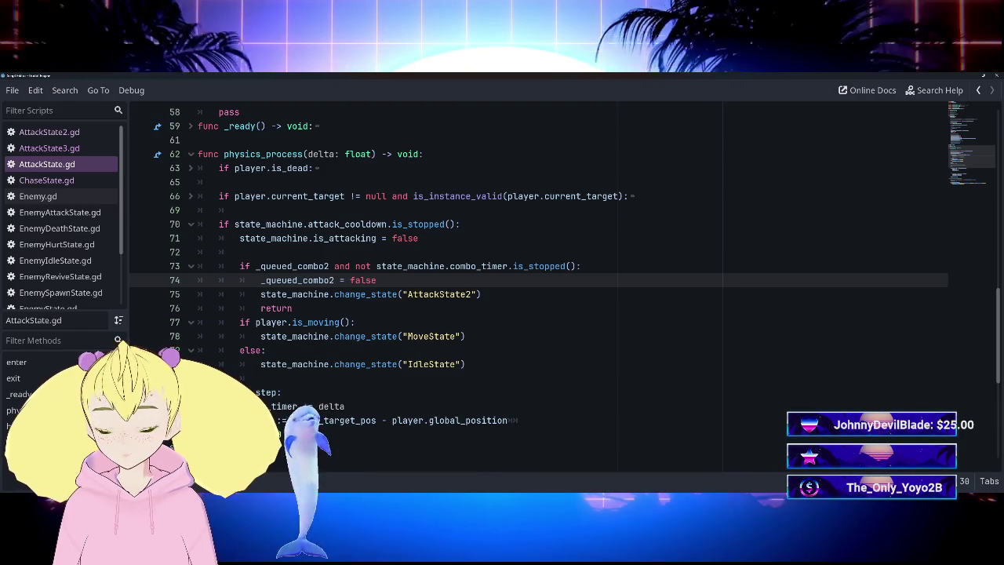
pyautogui.moveTo(334, 266)
pyautogui.mouseDown()
pyautogui.moveTo(411, 266)
pyautogui.moveTo(369, 280)
pyautogui.moveTo(545, 266)
pyautogui.mouseUp()
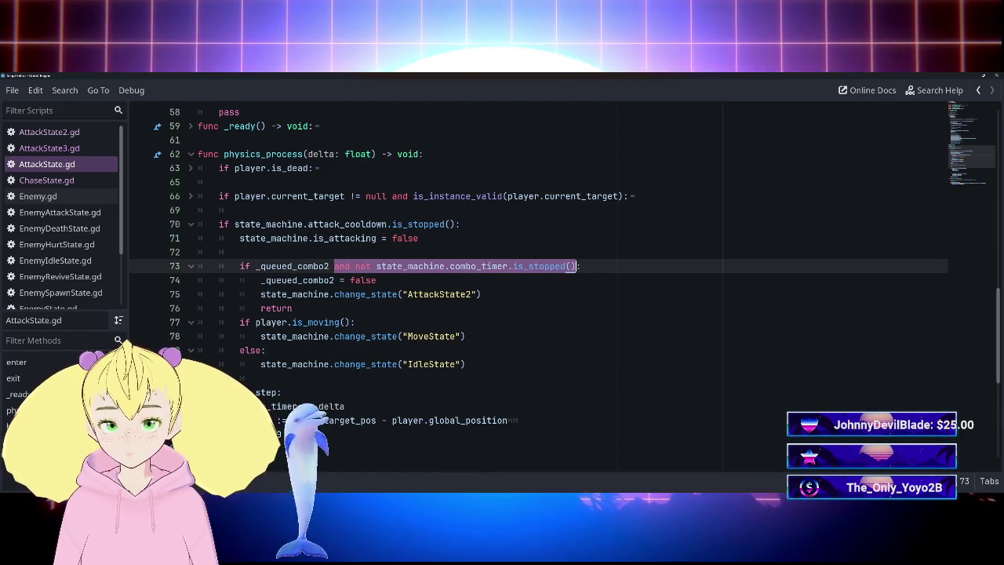
pyautogui.press('BackSpace')
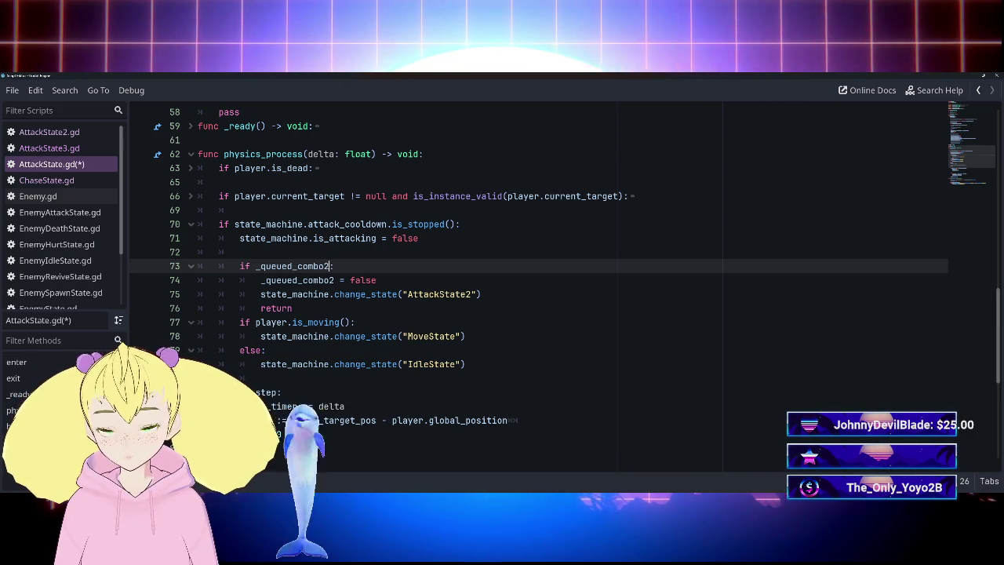
# Add blank lines and a return after the MoveState/IdleState branch, and save AttackState.gd.
pyautogui.click(292, 308)
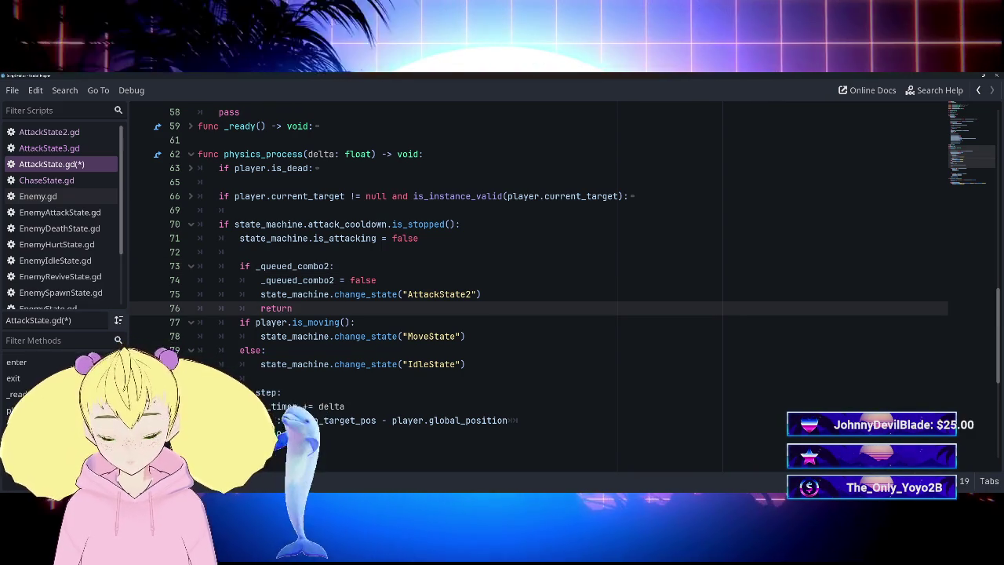
pyautogui.press('Return')
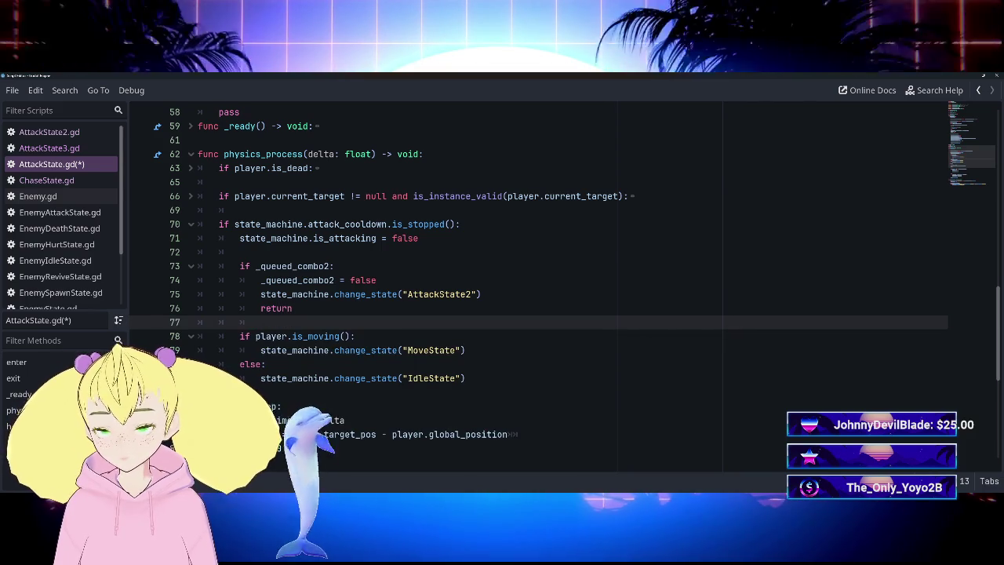
pyautogui.click(465, 378)
pyautogui.press('Return')
pyautogui.write('return')
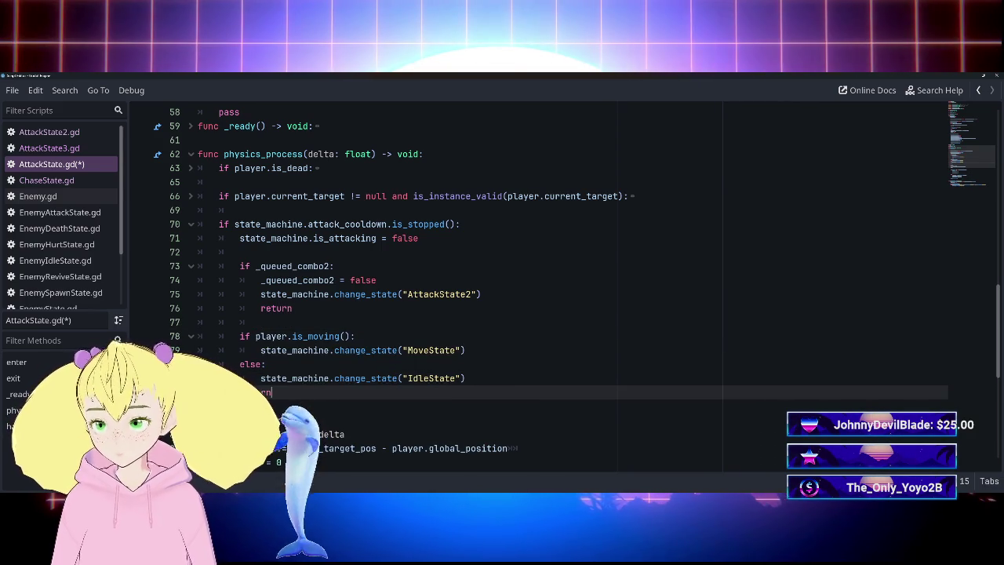
pyautogui.click(466, 378)
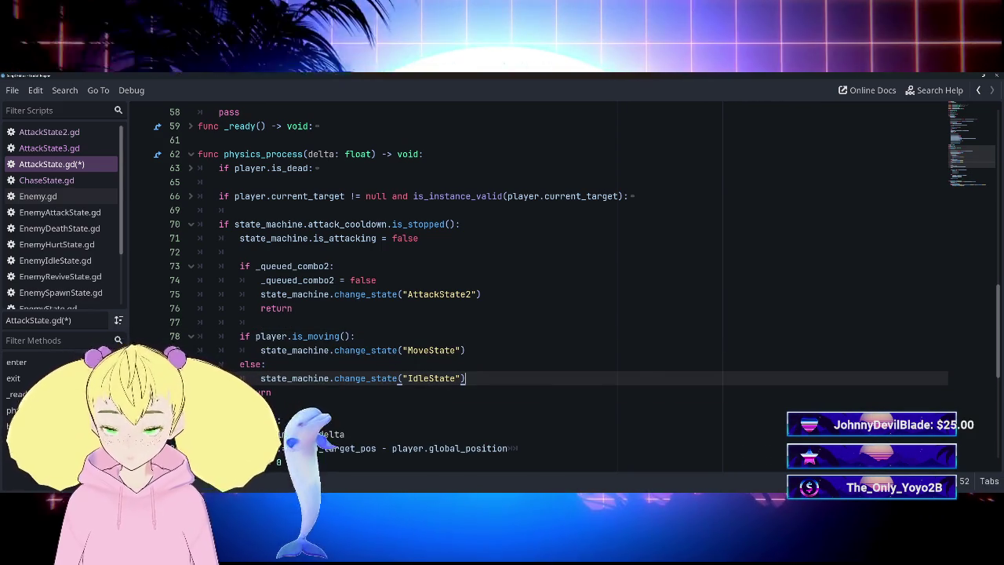
pyautogui.press('Return')
pyautogui.hotkey('ctrl', 's')
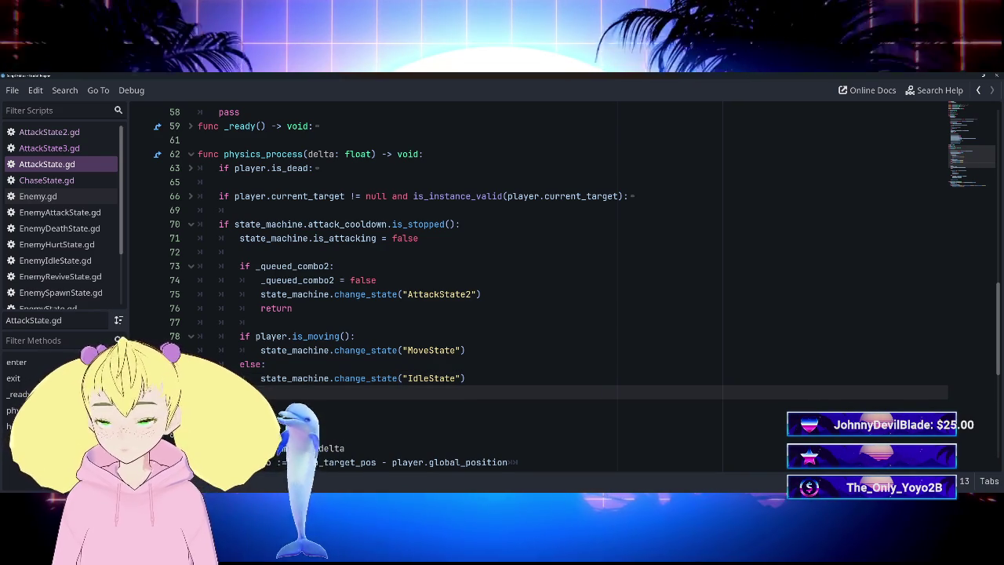
pyautogui.press('Tab')
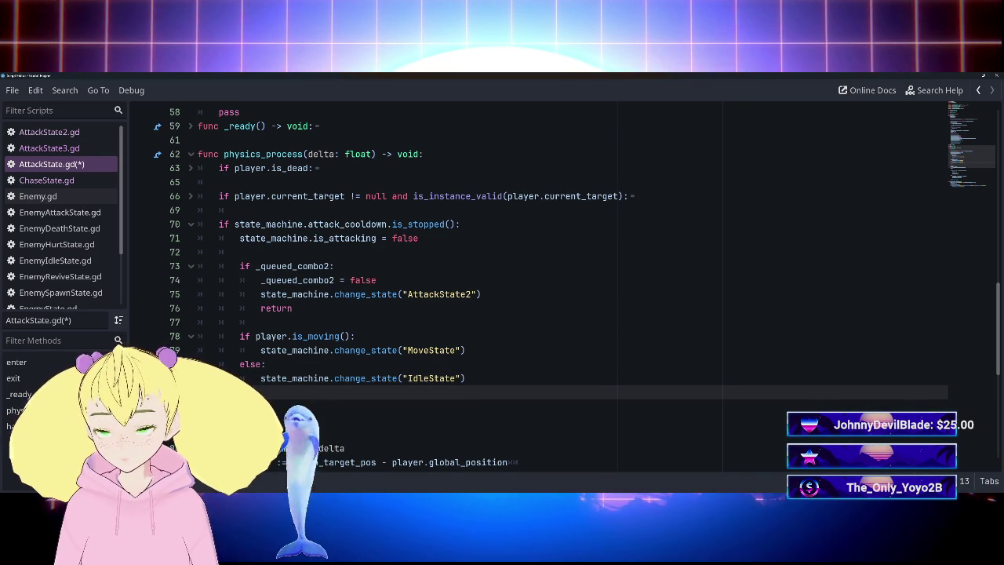
pyautogui.scroll(-2, 549, 283)
pyautogui.scroll(1, 549, 282)
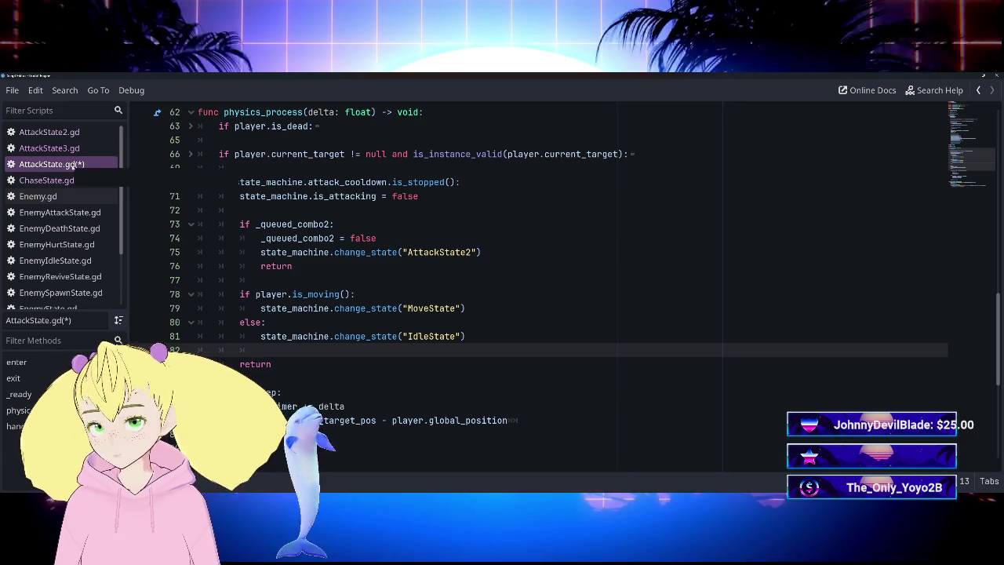
pyautogui.click(72, 165)
# In AttackState2.gd, delete the combo_timer condition from line 35.
pyautogui.click(48, 132)
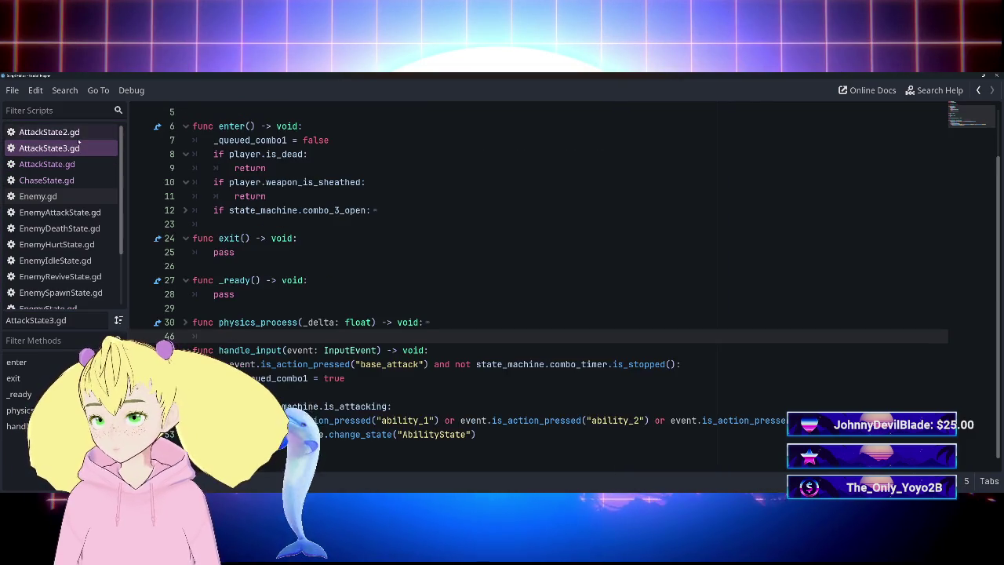
pyautogui.scroll(-8, 368, 329)
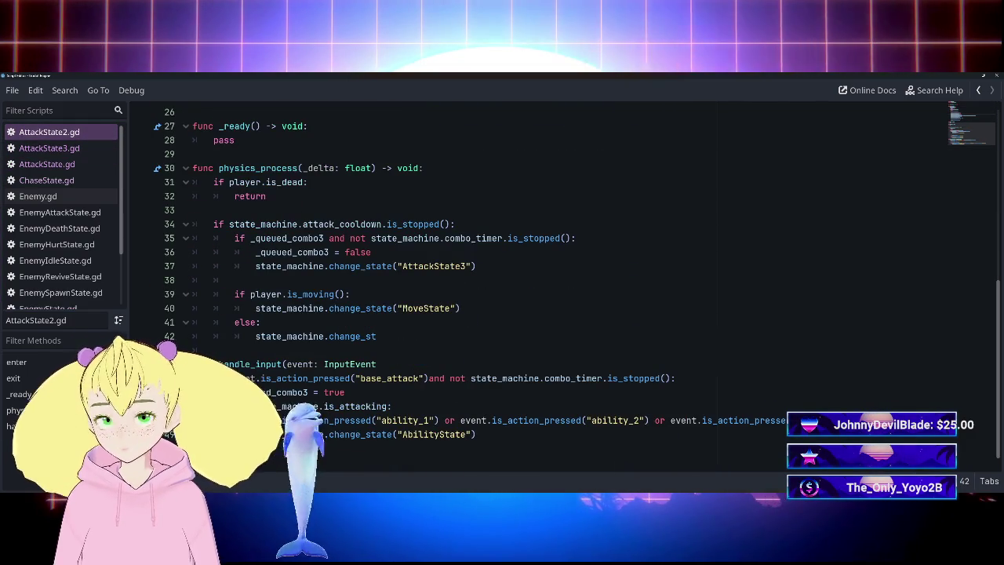
pyautogui.moveTo(350, 238); pyautogui.dragTo(571, 238)
pyautogui.press('BackSpace')
pyautogui.press('BackSpace')
pyautogui.press('BackSpace')
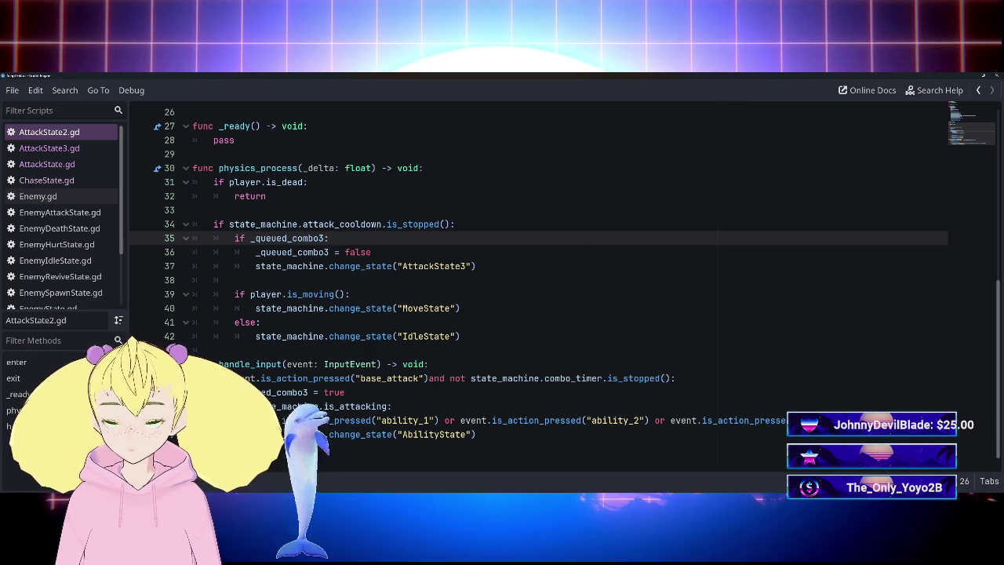
# Add a return line after the IdleState change in the cooldown branch.
pyautogui.click(455, 224)
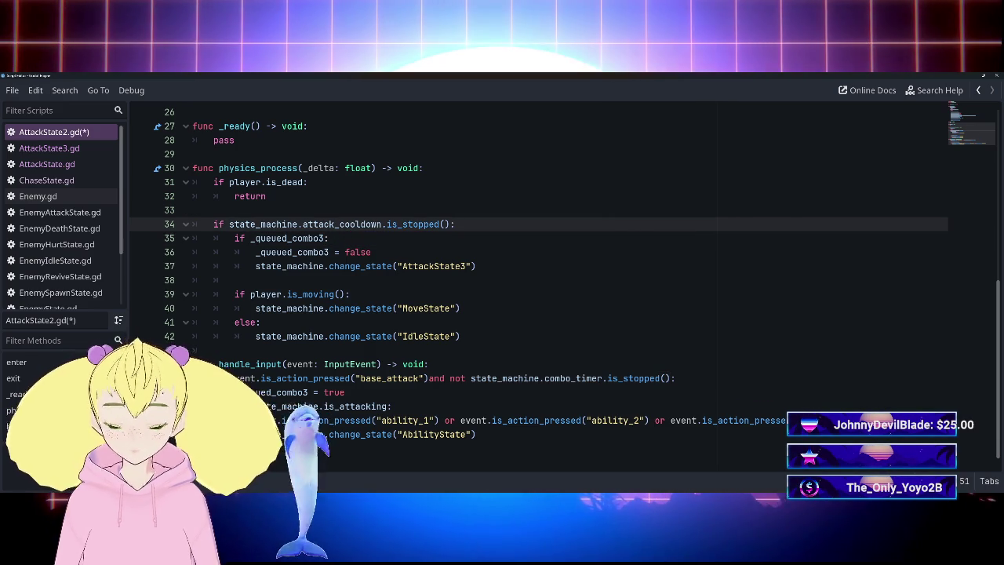
pyautogui.press('Return')
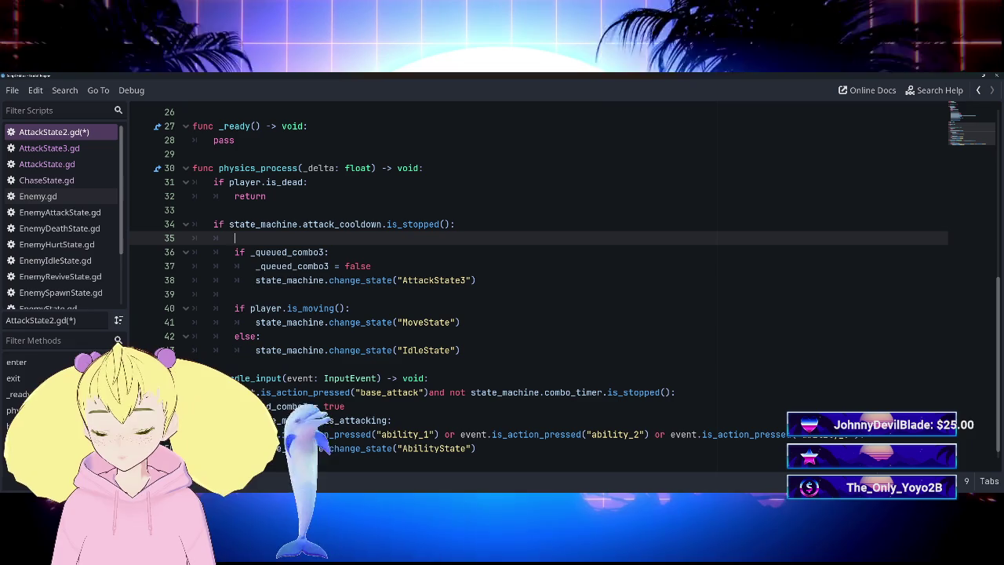
pyautogui.scroll(-1, 565, 308)
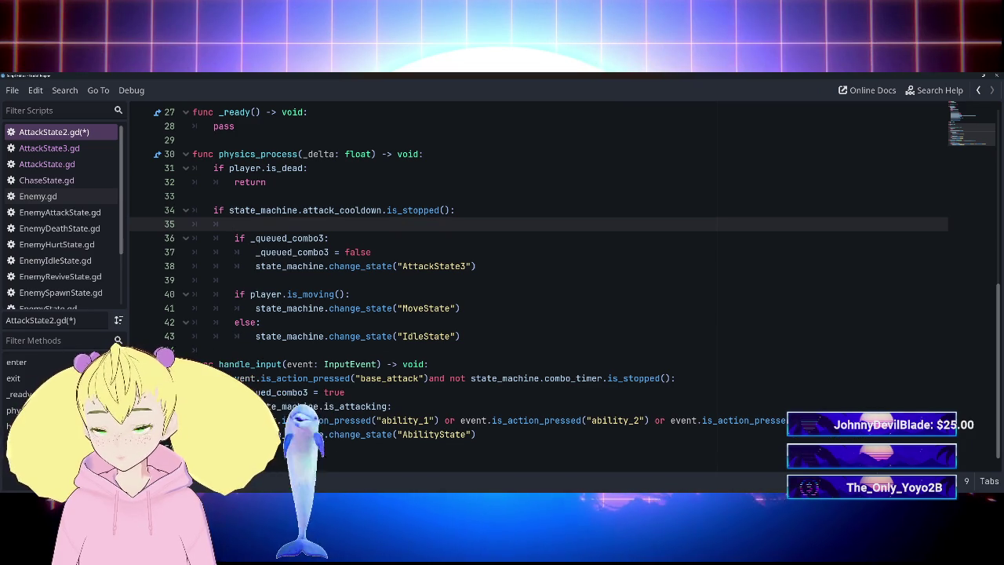
pyautogui.click(462, 336)
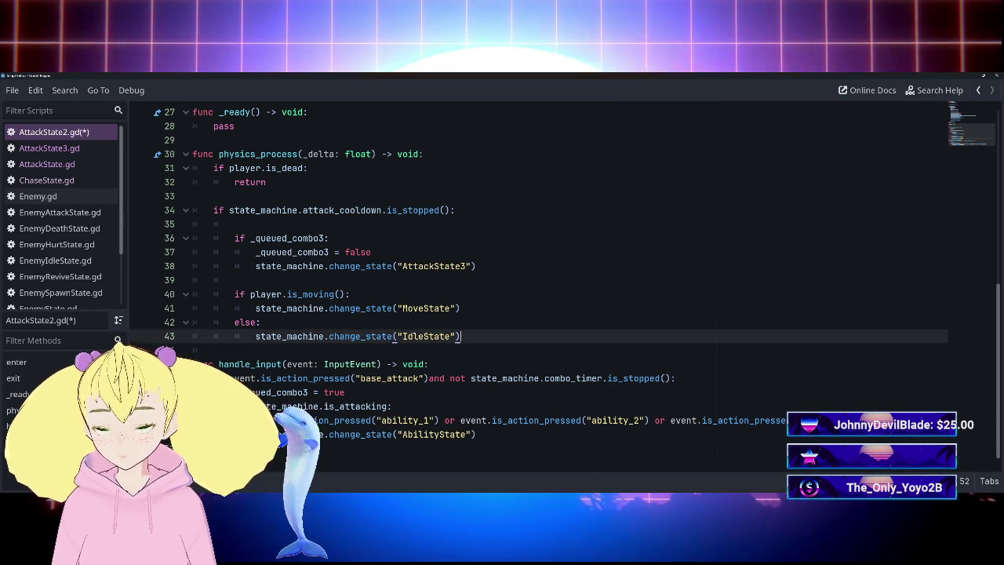
pyautogui.press('Return')
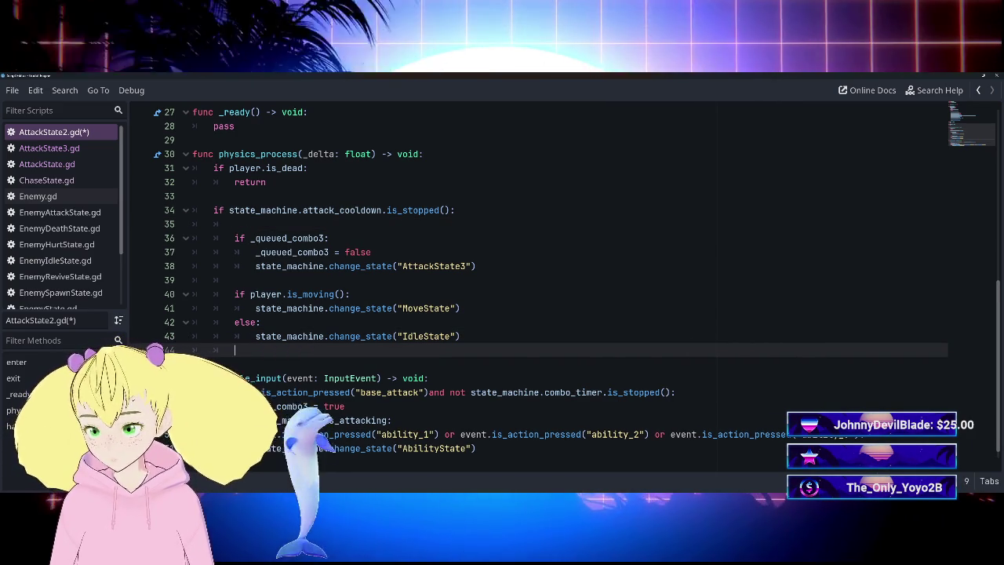
pyautogui.press('Return')
pyautogui.write('return')
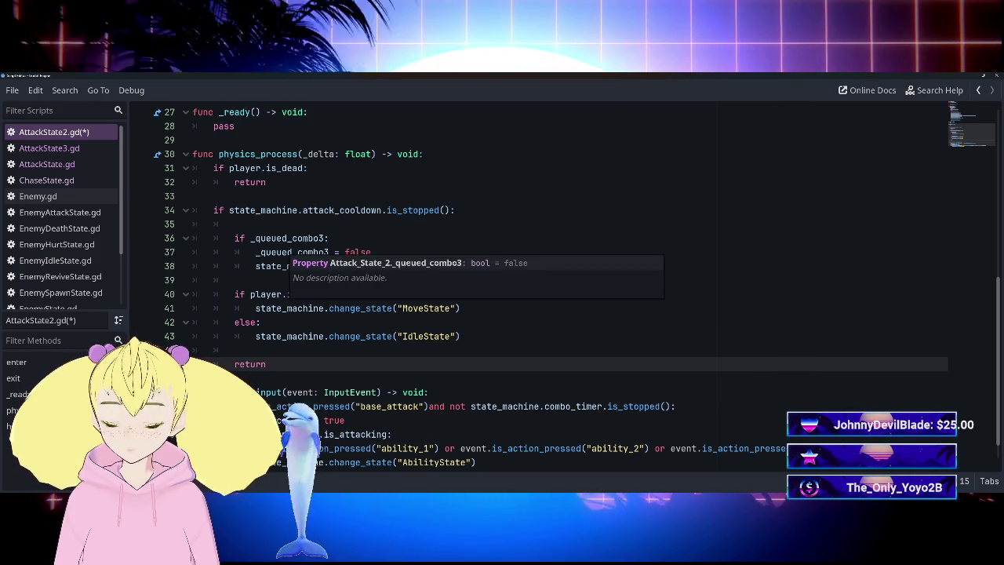
# Insert 'state_machine.is_attacking = false' at the start of the cooldown branch, then return to AttackState.gd.
pyautogui.click(235, 223)
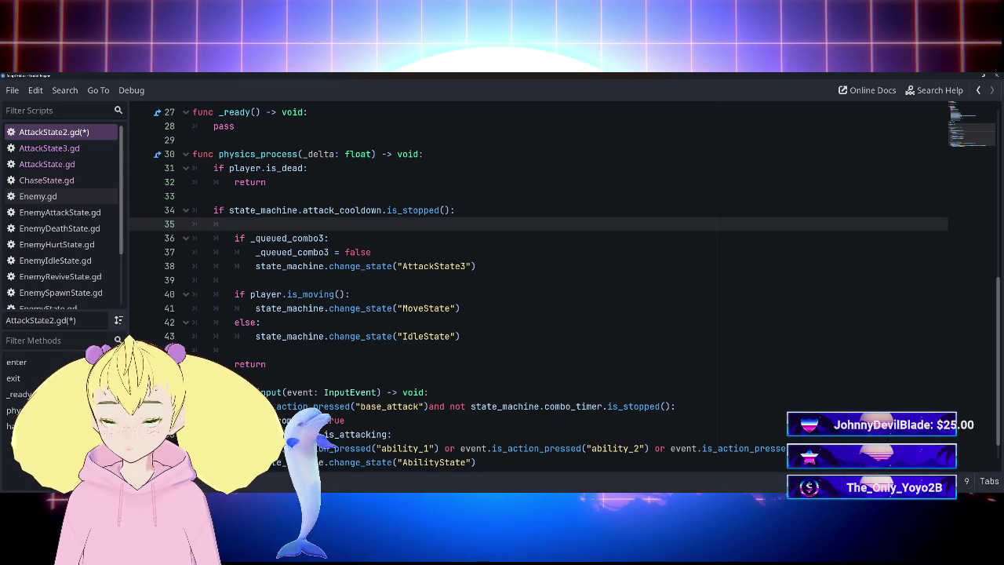
pyautogui.scroll(1, 541, 282)
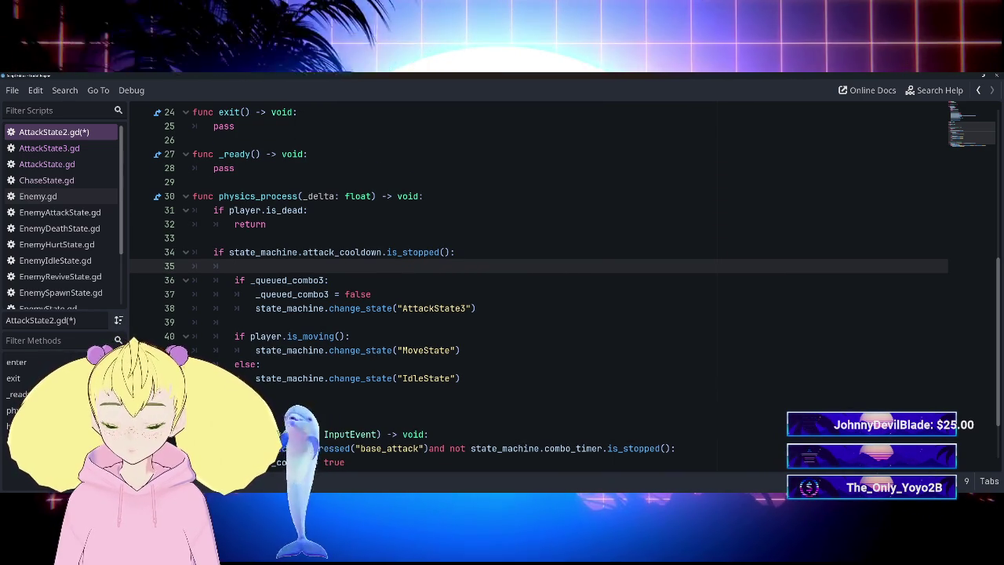
pyautogui.write('sta')
pyautogui.press('Return')
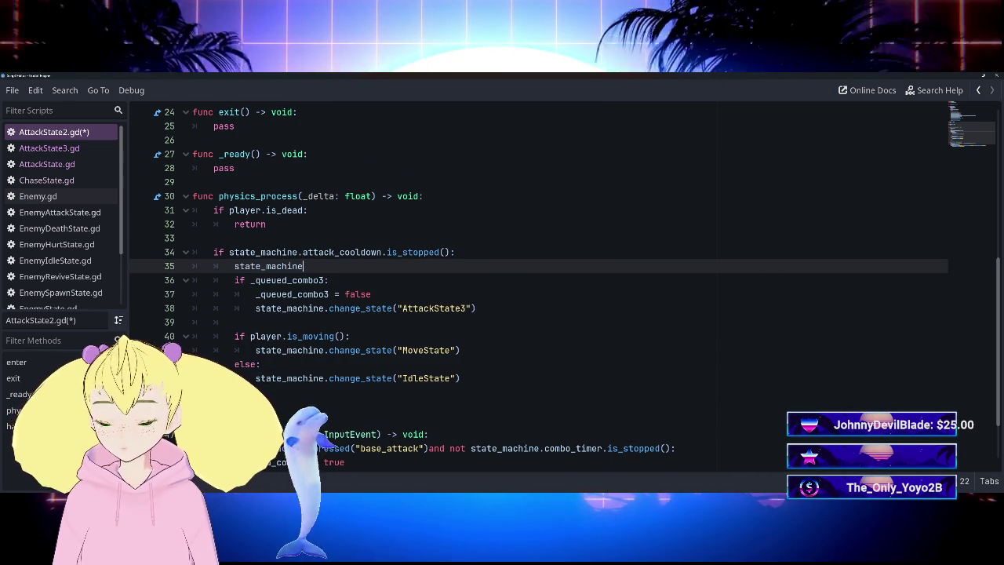
pyautogui.write('.is')
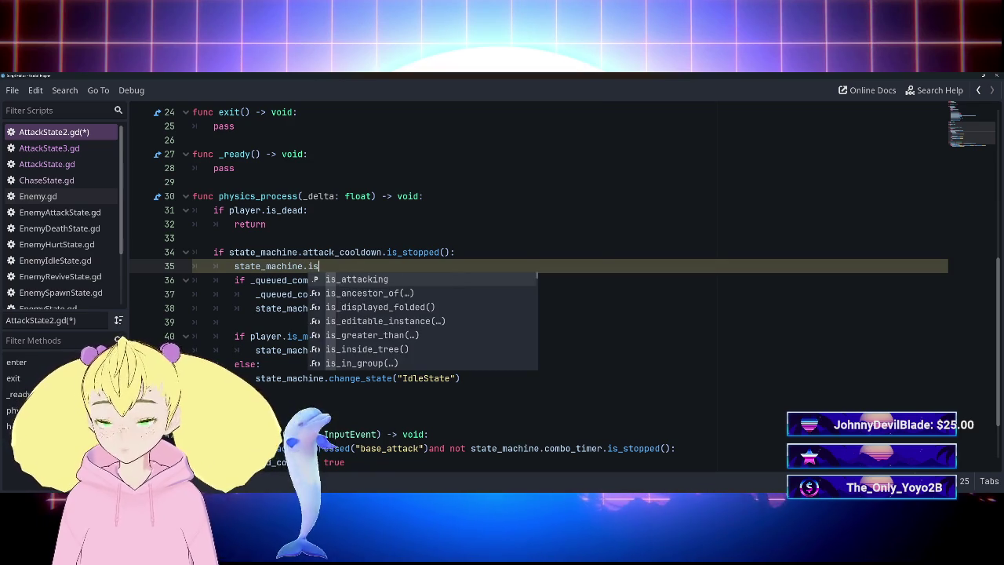
pyautogui.press('Return')
pyautogui.write('fa')
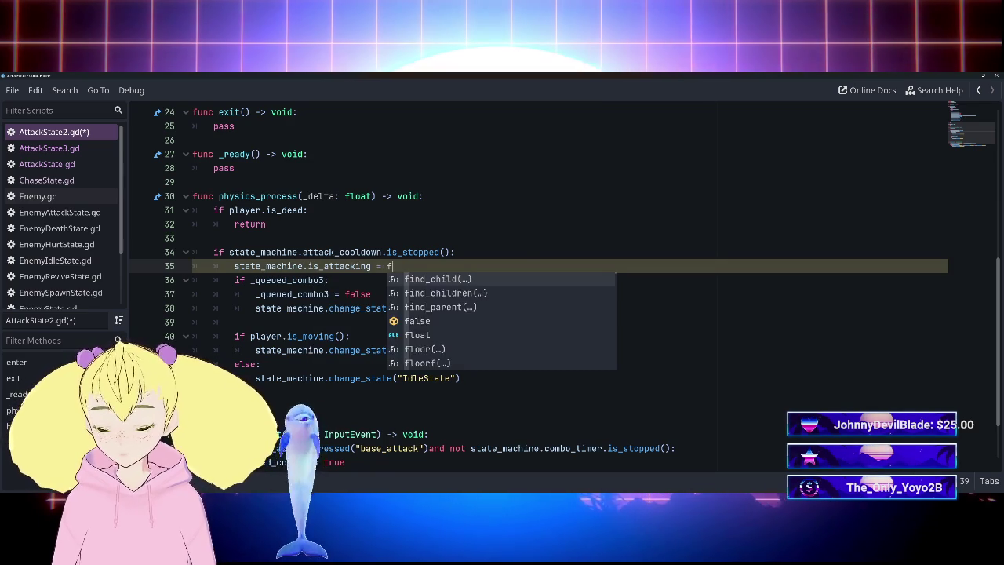
pyautogui.press('Return')
pyautogui.press('Down')
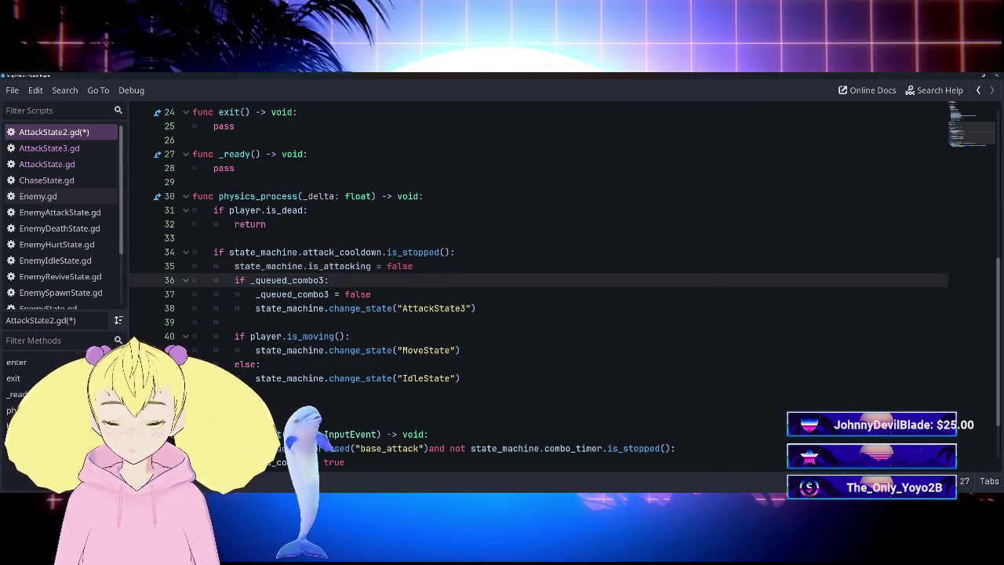
pyautogui.press('Up')
pyautogui.press('End')
pyautogui.press('Return')
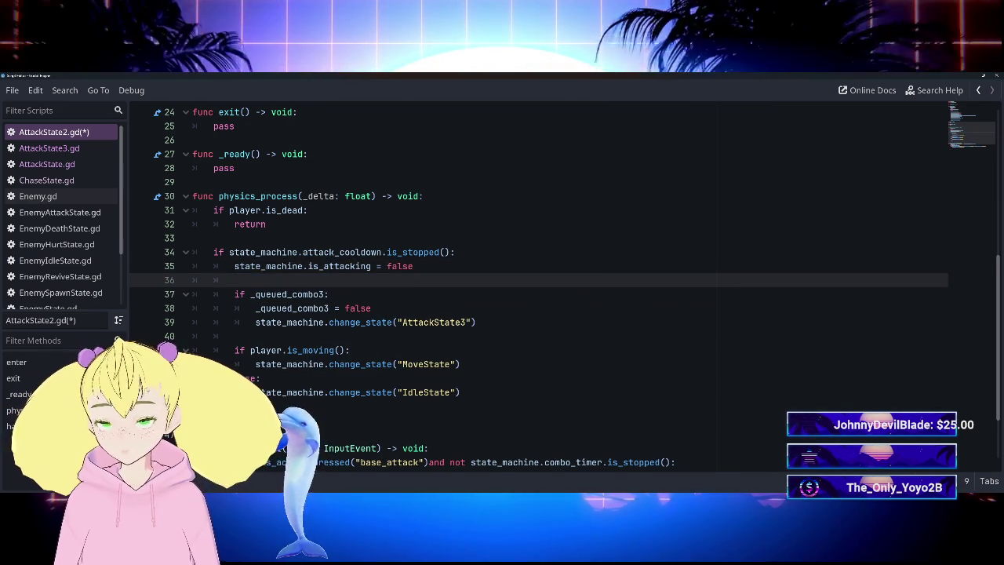
pyautogui.click(47, 164)
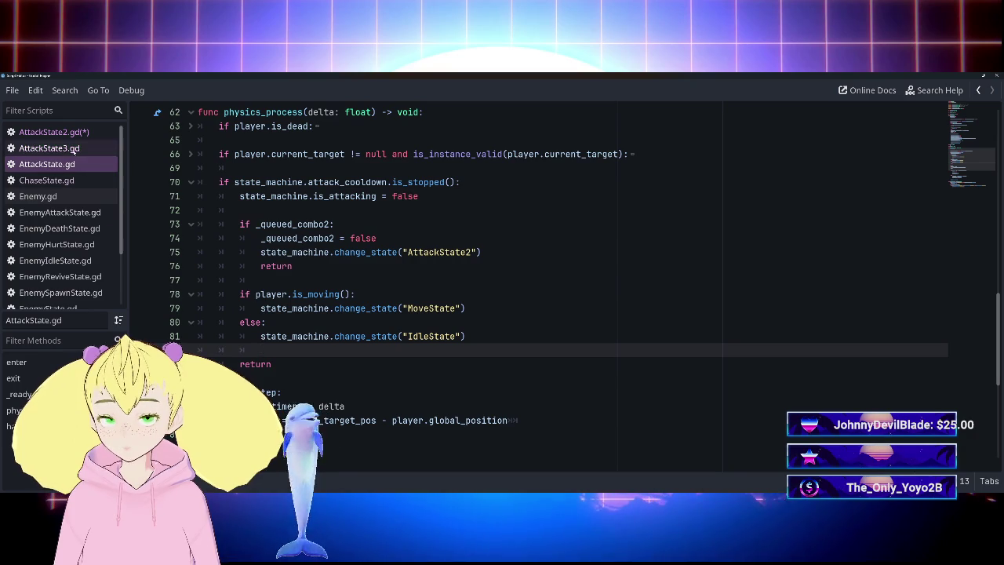
# Save AttackState2.gd with Ctrl+S, then switch to AttackState3.gd.
pyautogui.scroll(2, 549, 275)
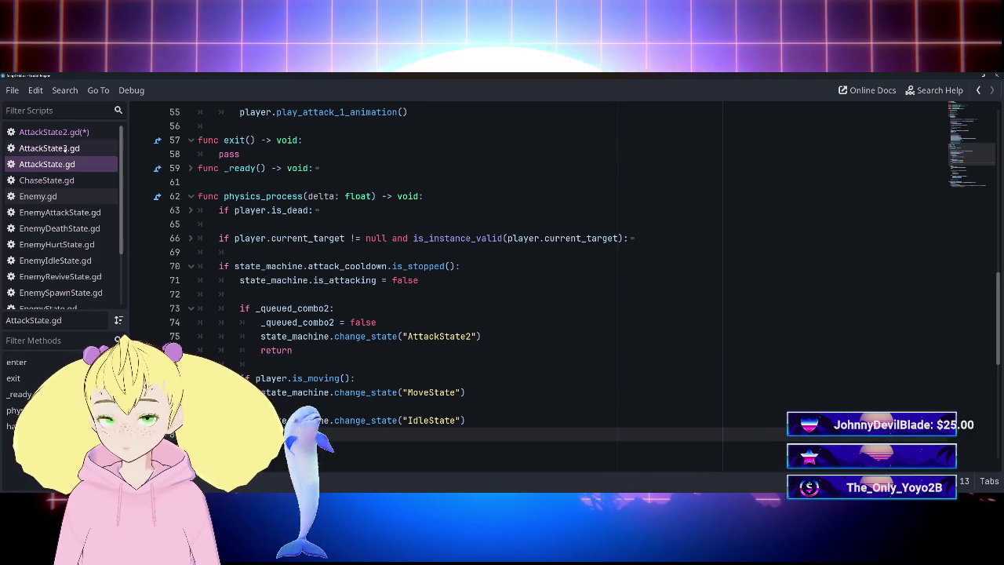
pyautogui.click(53, 132)
pyautogui.click(372, 309)
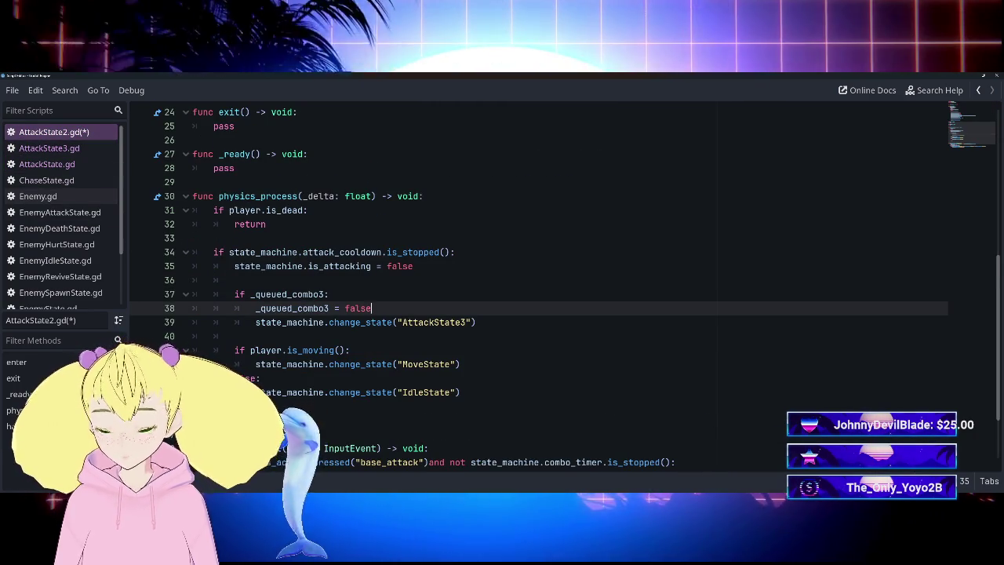
pyautogui.hotkey('ctrl', 's')
pyautogui.scroll(-2, 393, 282)
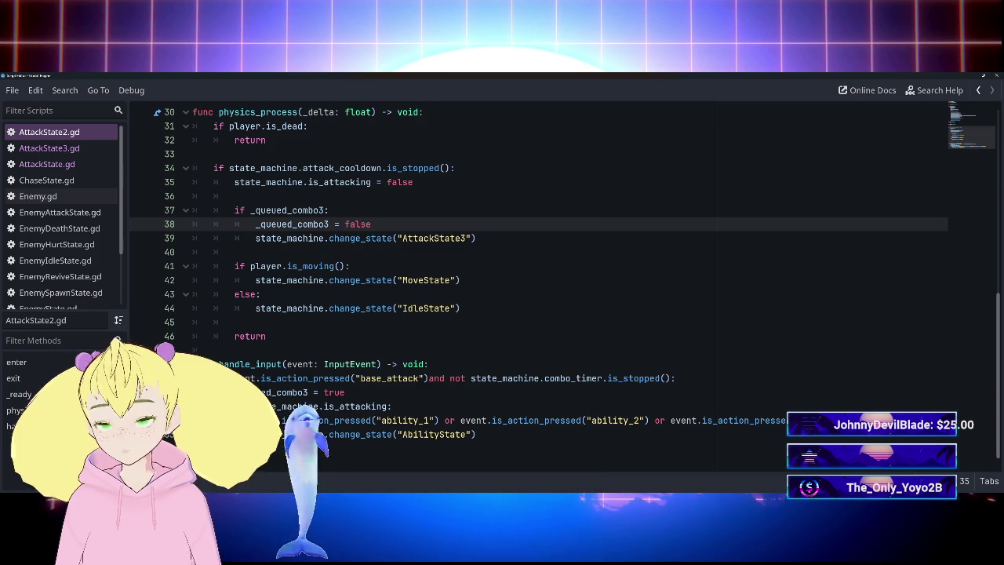
pyautogui.click(44, 153)
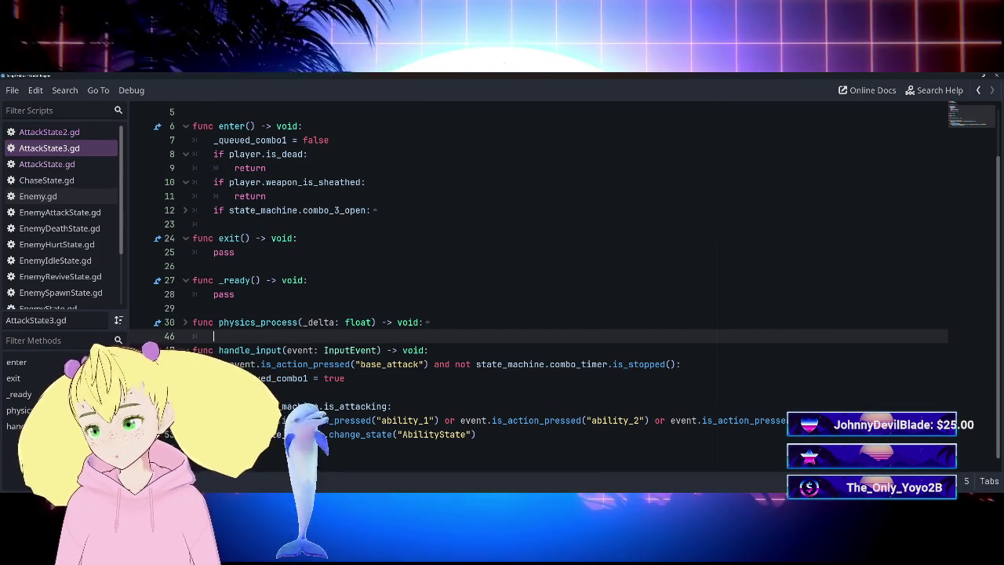
# Cut the base_attack input check block out of AttackState3.gd's physics_process.
pyautogui.click(186, 322)
pyautogui.scroll(-3, 187, 328)
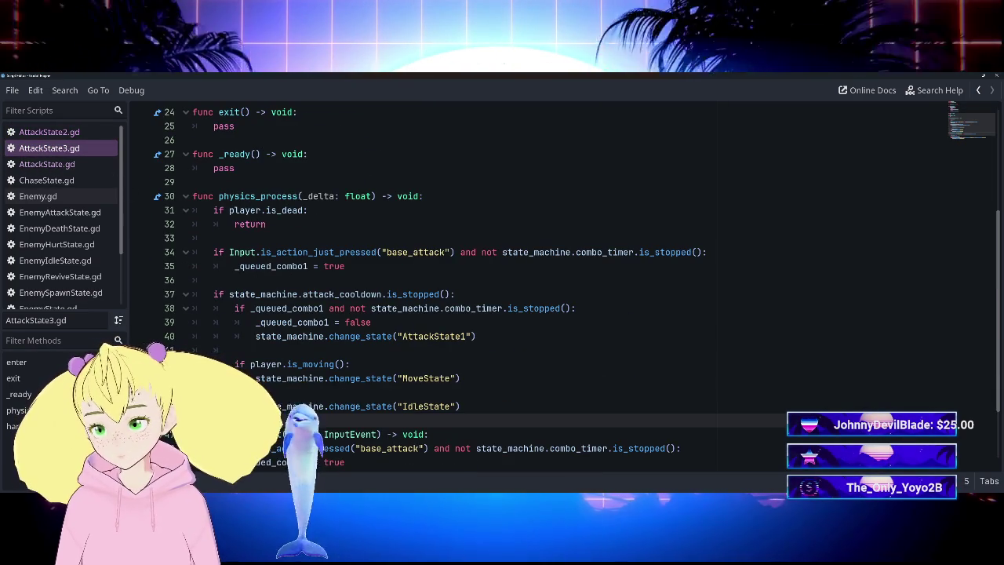
pyautogui.scroll(-1, 577, 279)
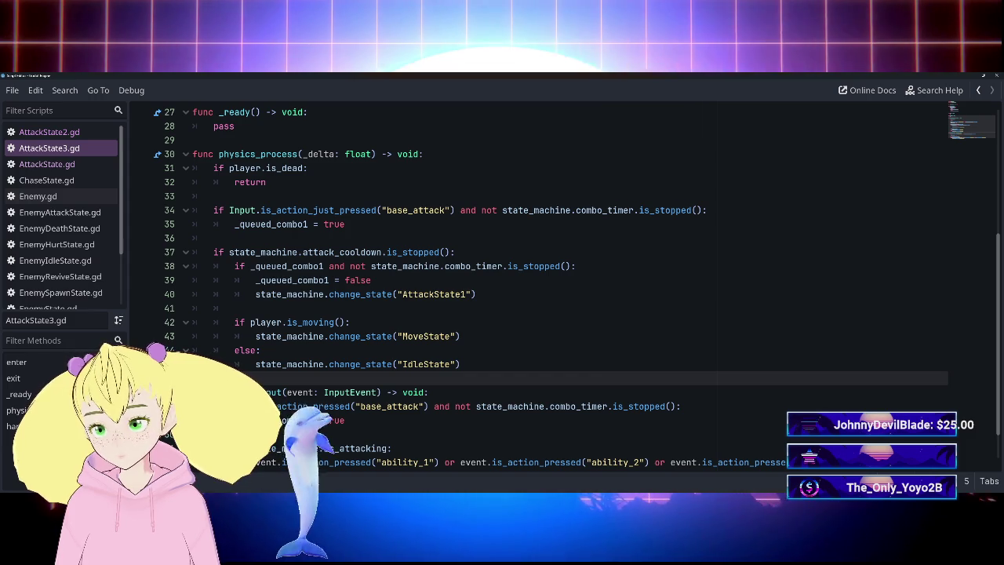
pyautogui.scroll(-1, 549, 290)
pyautogui.scroll(2, 549, 290)
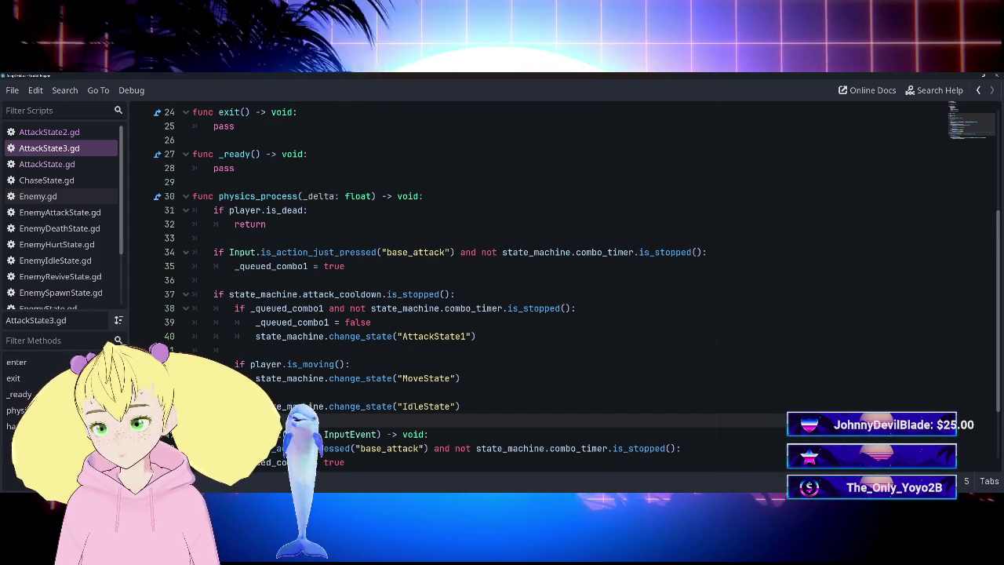
pyautogui.moveTo(213, 252); pyautogui.dragTo(214, 280)
pyautogui.hotkey('shift', 'Left')
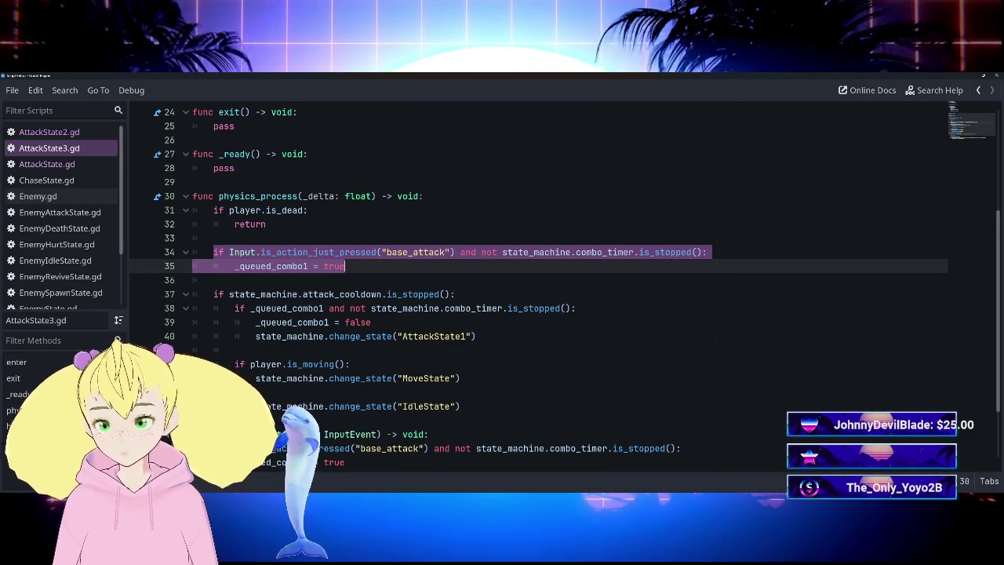
pyautogui.hotkey('ctrl', 'x')
pyautogui.press('BackSpace')
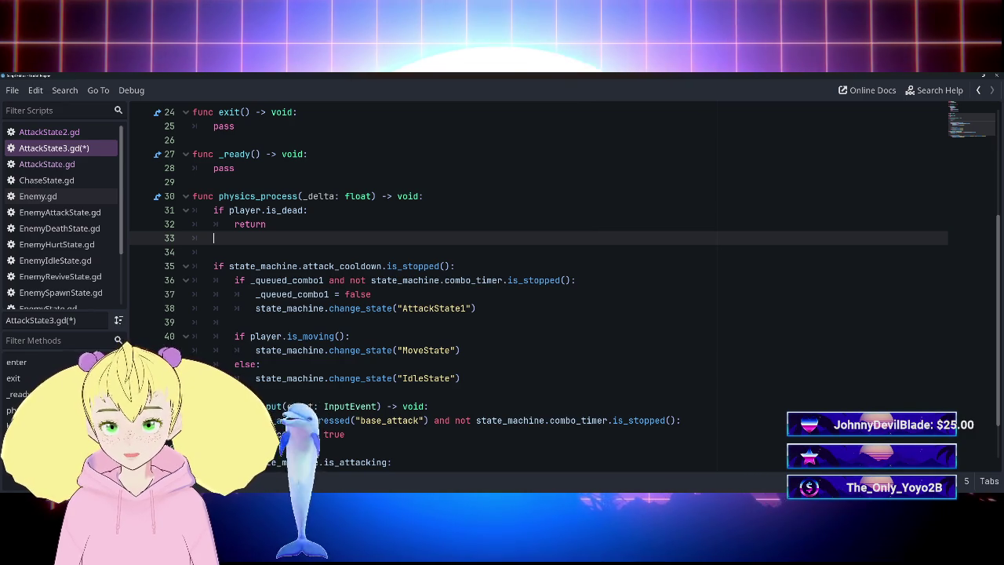
# Remove the combo timer condition from line 36.
pyautogui.moveTo(350, 280); pyautogui.dragTo(572, 280)
pyautogui.press('BackSpace')
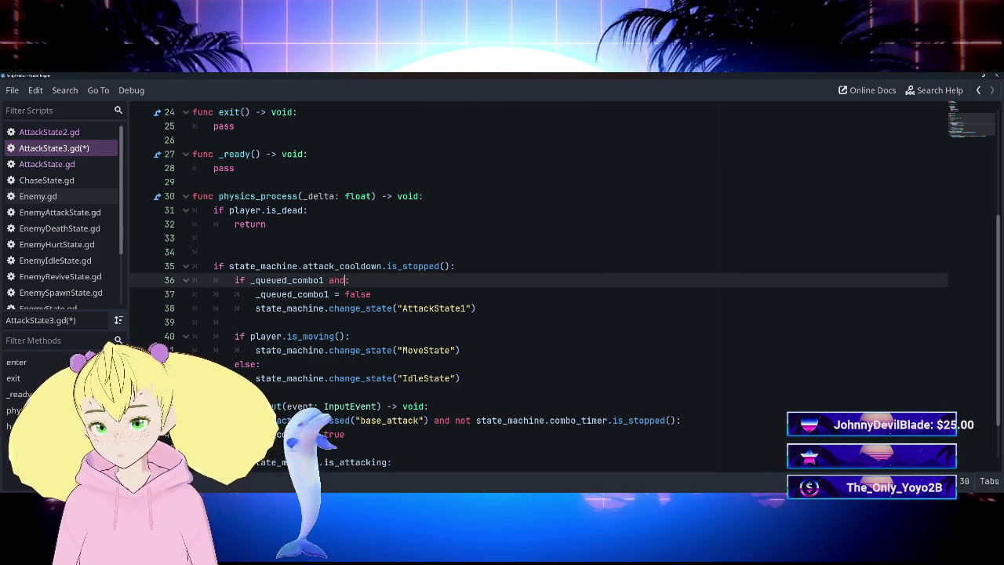
pyautogui.press('BackSpace')
pyautogui.press('BackSpace')
pyautogui.press('BackSpace')
pyautogui.press('BackSpace')
# Add 'state_machine.is_attacking = false' inside the cooldown check and save AttackState3.gd.
pyautogui.click(455, 266)
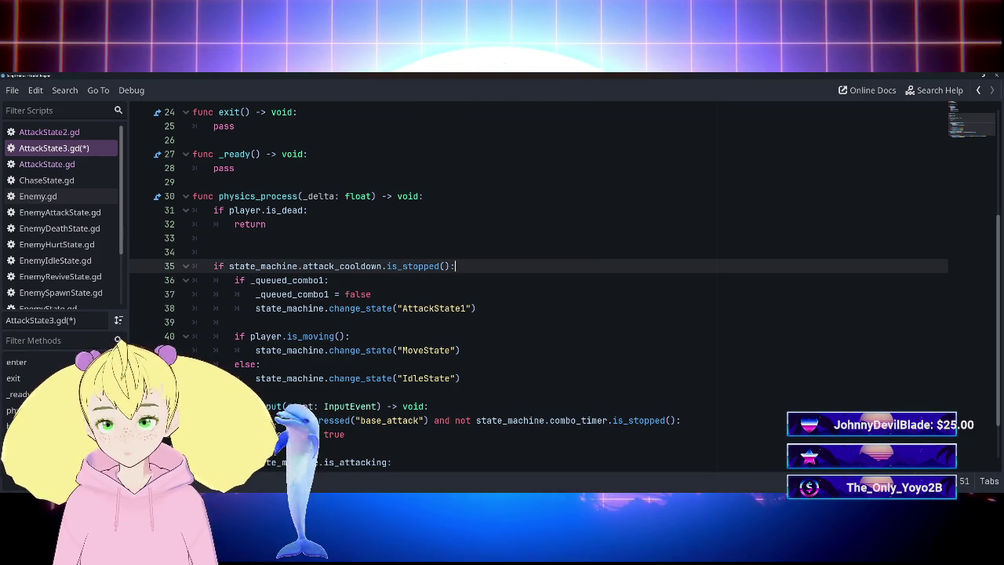
pyautogui.press('Return')
pyautogui.write('state')
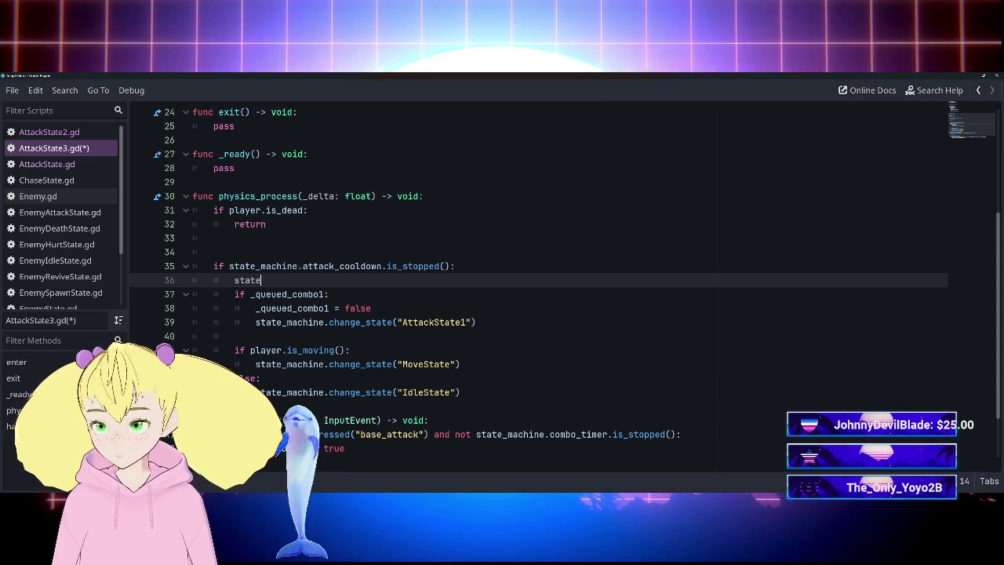
pyautogui.press('Return')
pyautogui.write('.is')
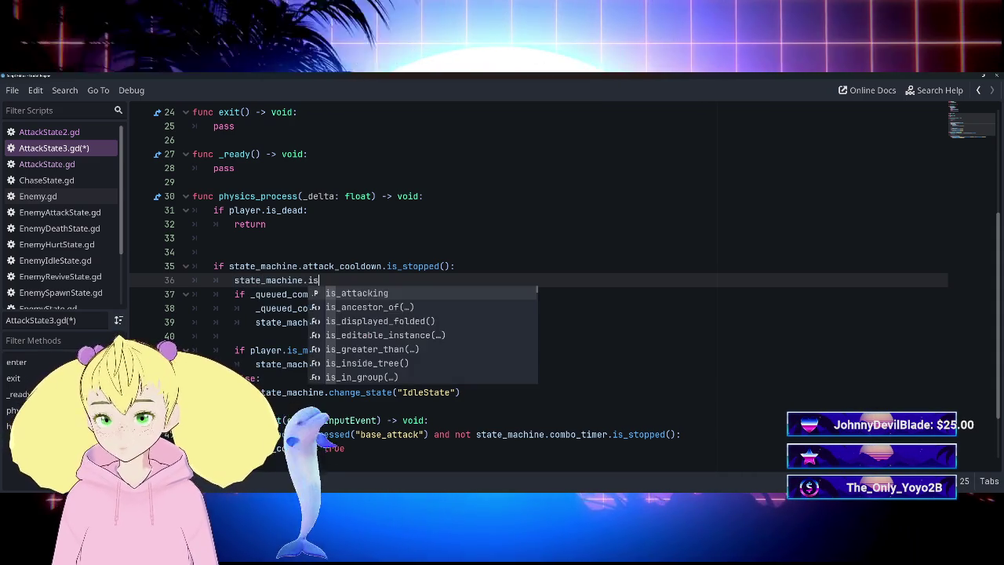
pyautogui.press('Return')
pyautogui.write('flase')
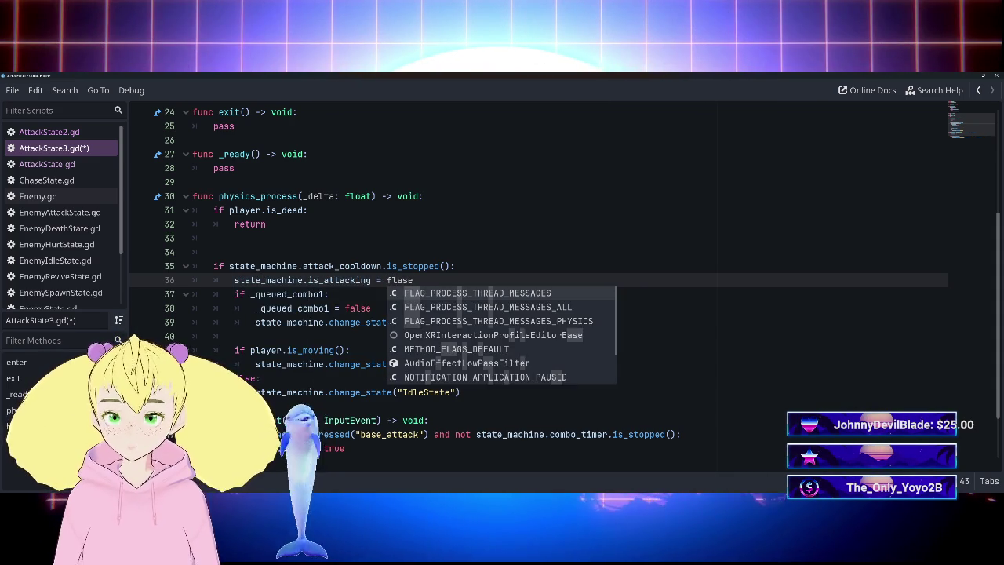
pyautogui.write('l')
pyautogui.press('Return')
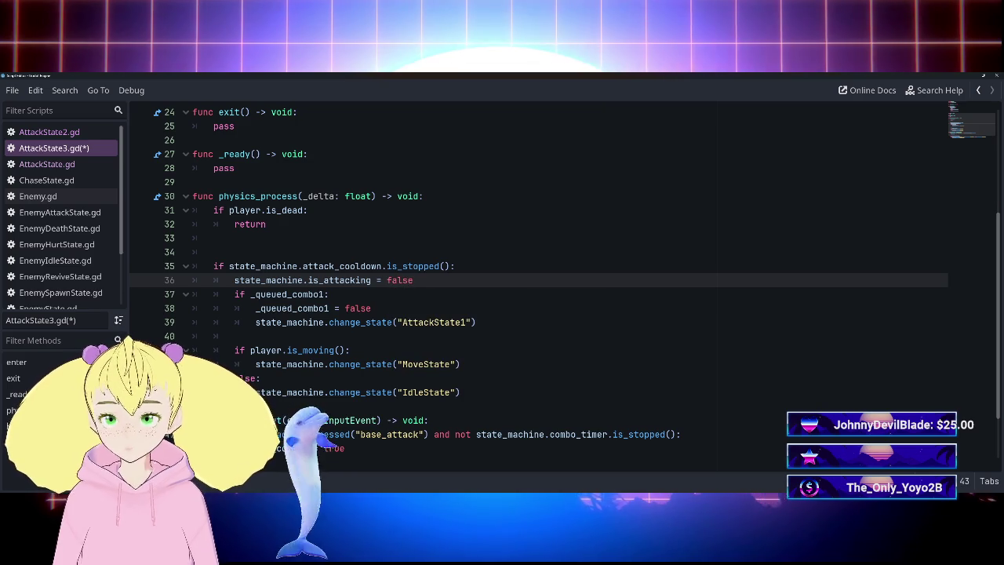
pyautogui.press('Return')
pyautogui.hotkey('ctrl', 's')
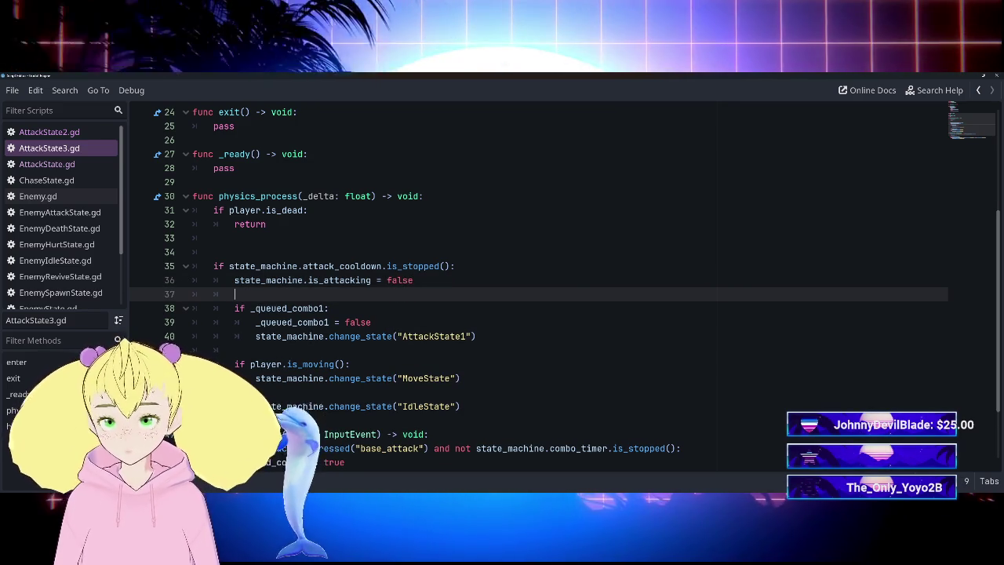
pyautogui.press('Tab')
# Compare AttackState.gd and AttackState3.gd, ending on AttackState2.gd.
pyautogui.click(87, 166)
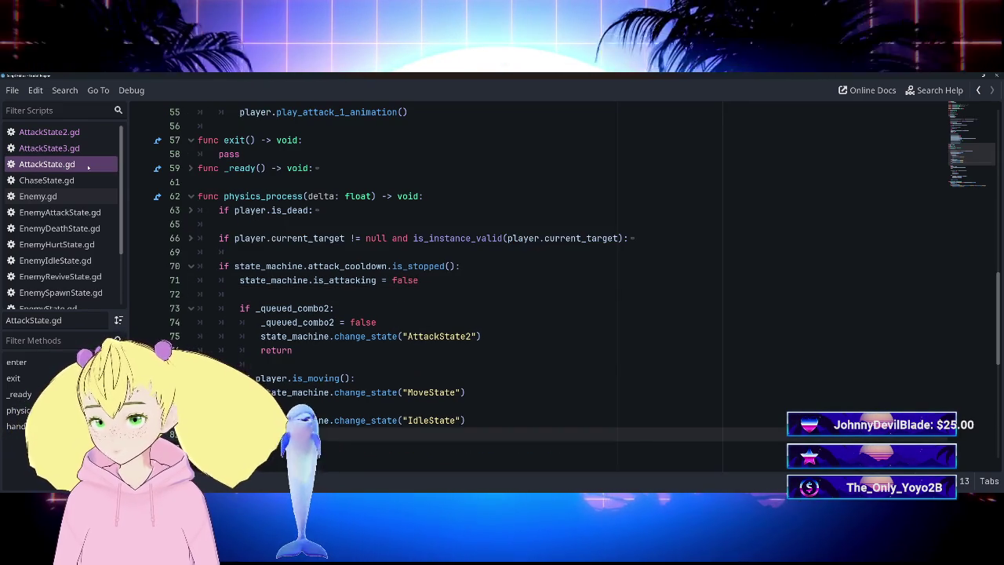
pyautogui.press('Up')
pyautogui.click(83, 163)
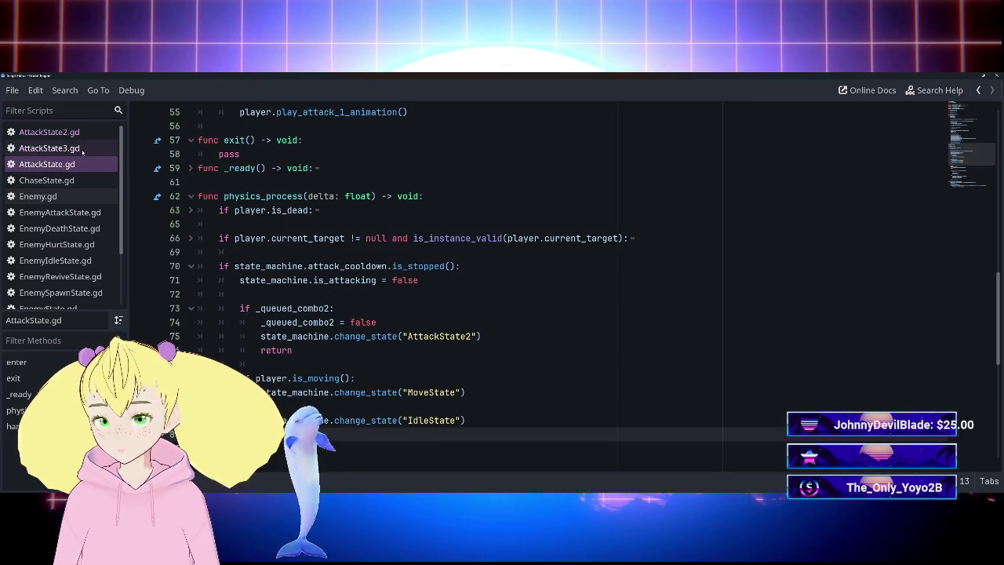
pyautogui.click(82, 150)
pyautogui.click(84, 135)
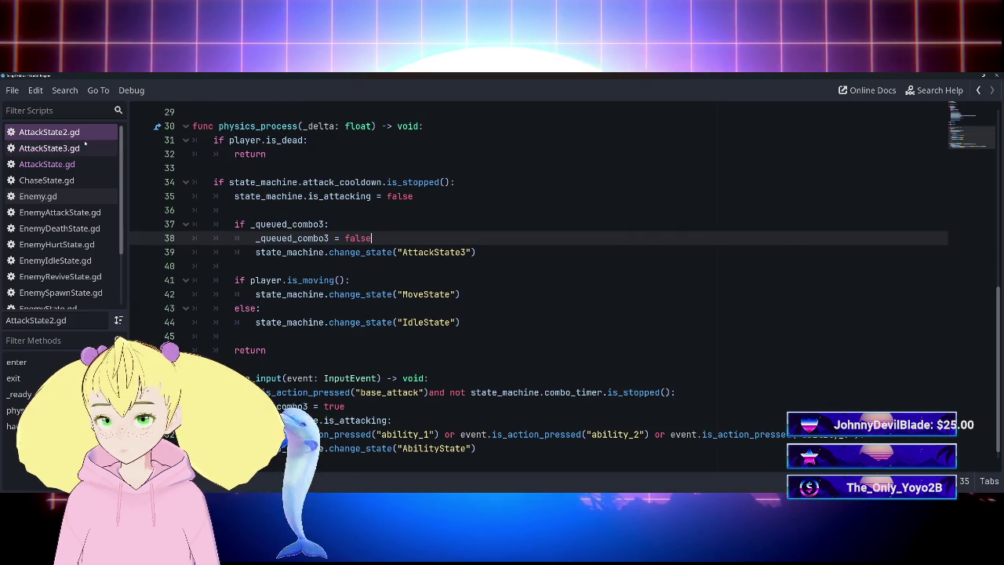
# Flip between AttackState3.gd, AttackState.gd and AttackState2.gd to compare their code.
pyautogui.scroll(3, 538, 290)
pyautogui.scroll(-1, 538, 291)
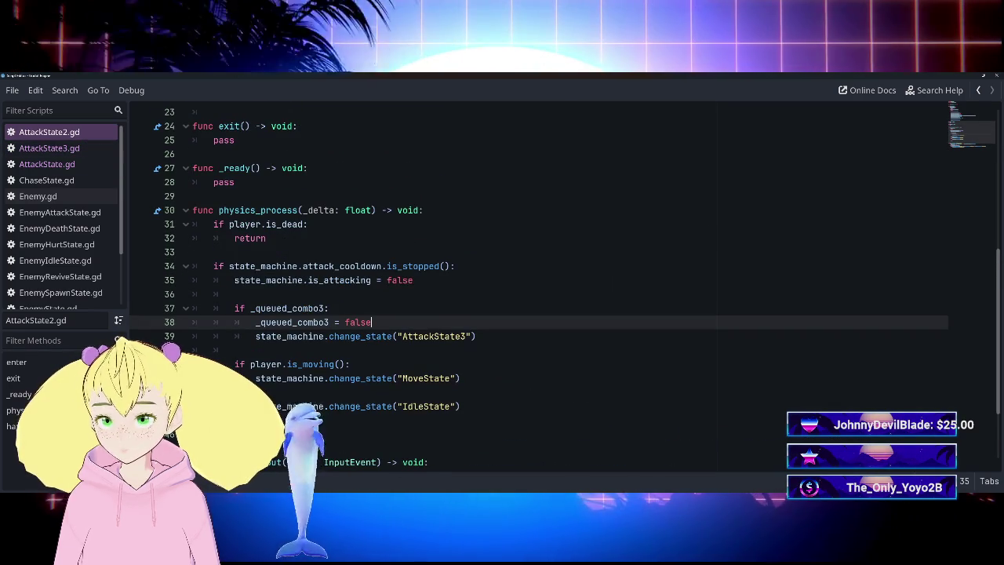
pyautogui.click(78, 150)
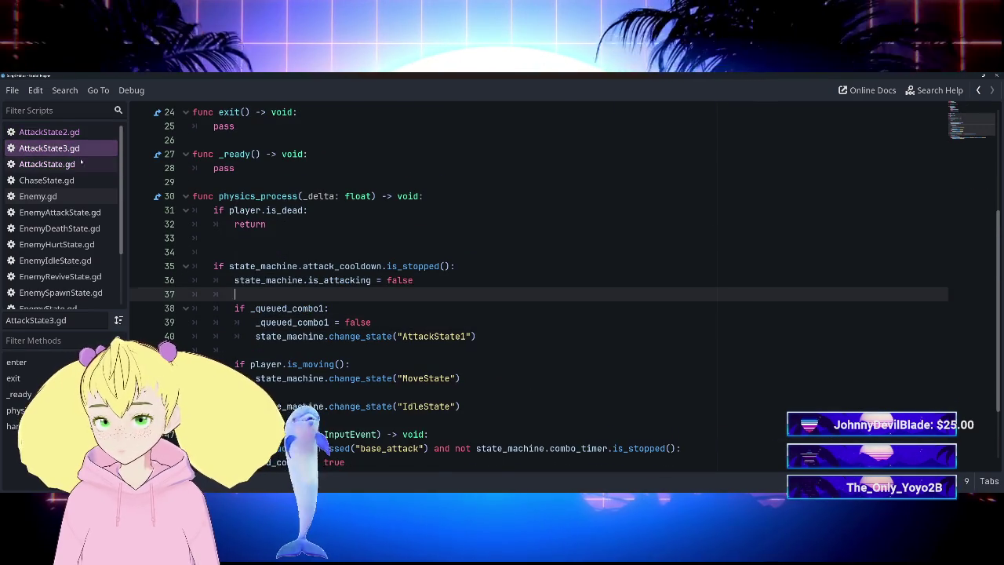
pyautogui.click(81, 162)
pyautogui.click(78, 137)
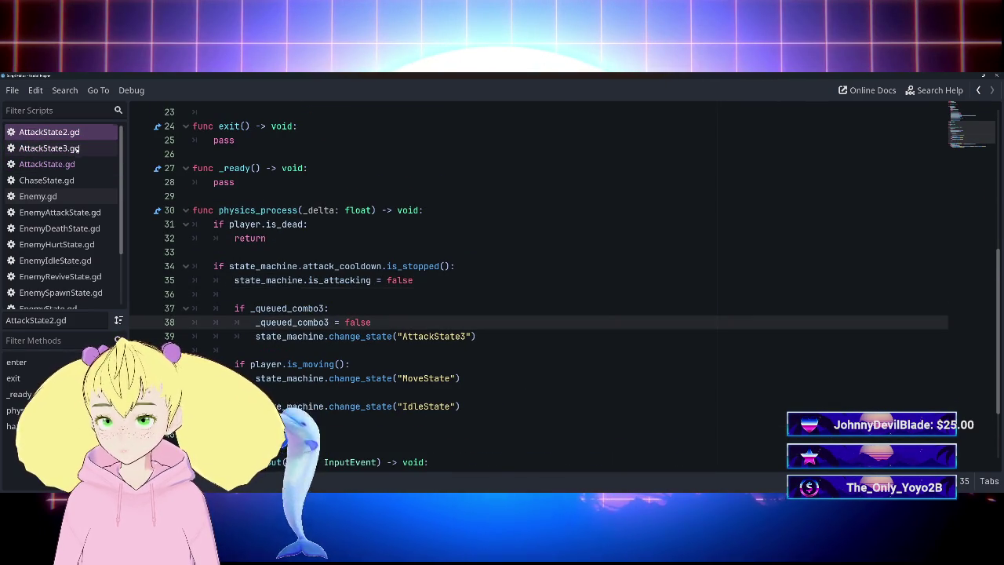
pyautogui.click(68, 164)
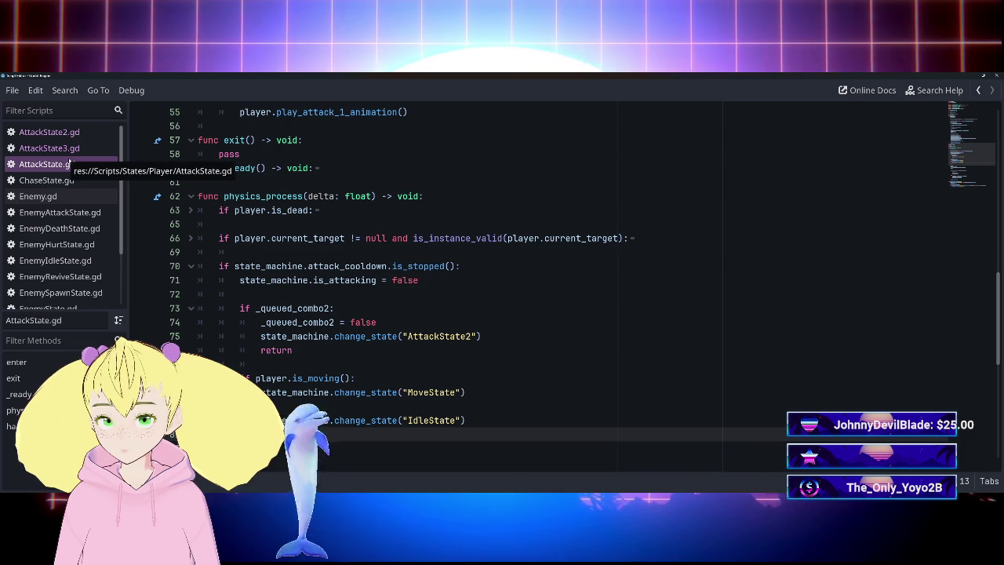
pyautogui.press('Up')
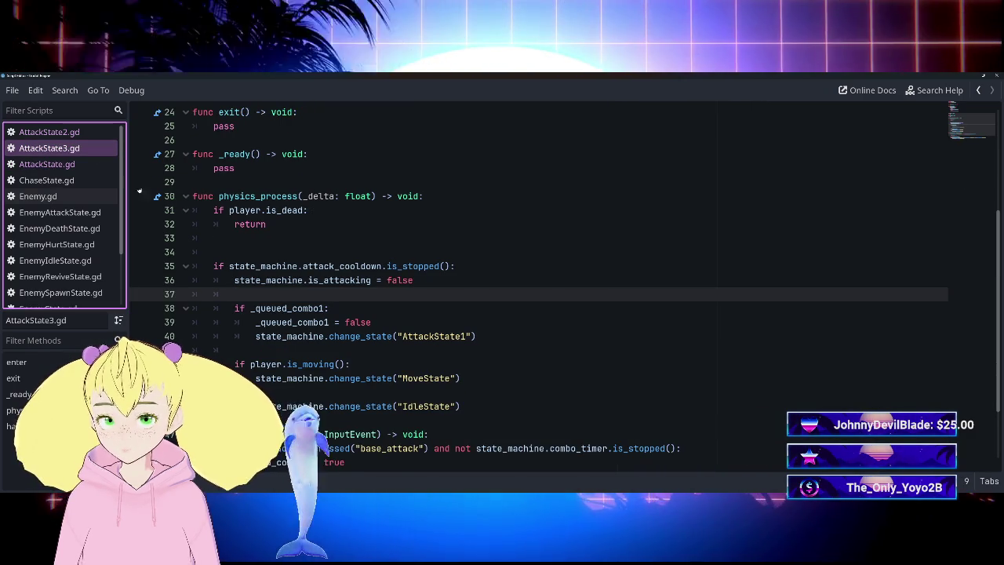
pyautogui.click(259, 322)
# Delete the extra blank line 34 in AttackState3.gd.
pyautogui.click(235, 293)
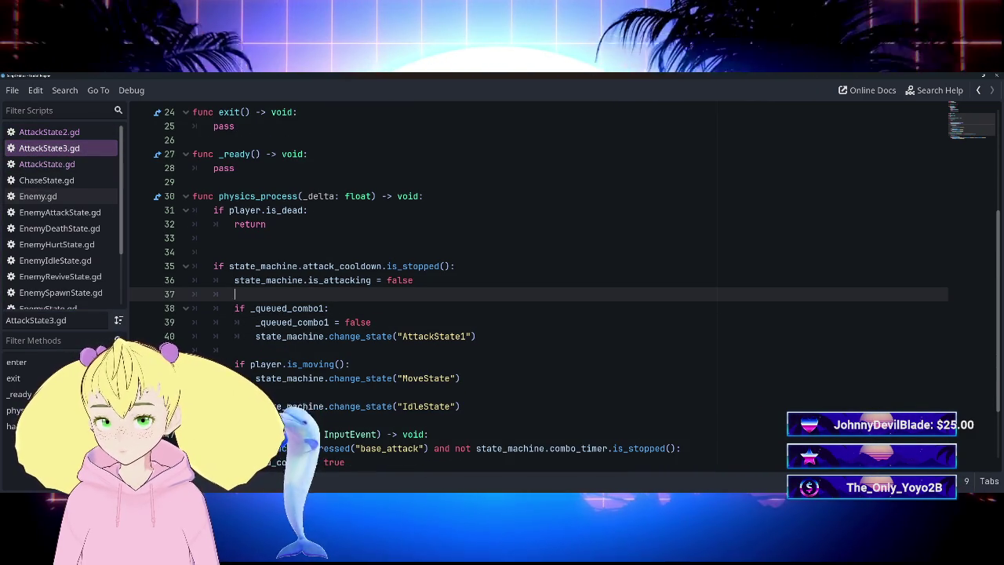
pyautogui.click(236, 252)
pyautogui.press('BackSpace')
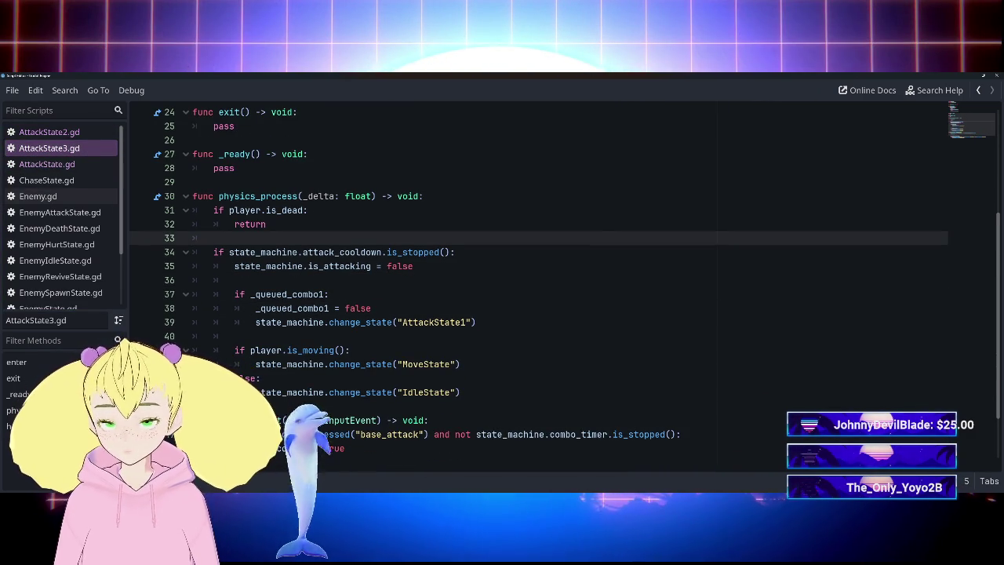
pyautogui.click(235, 280)
# Compare the three attack scripts again, ending on AttackState.gd.
pyautogui.click(63, 164)
pyautogui.click(49, 147)
pyautogui.click(72, 165)
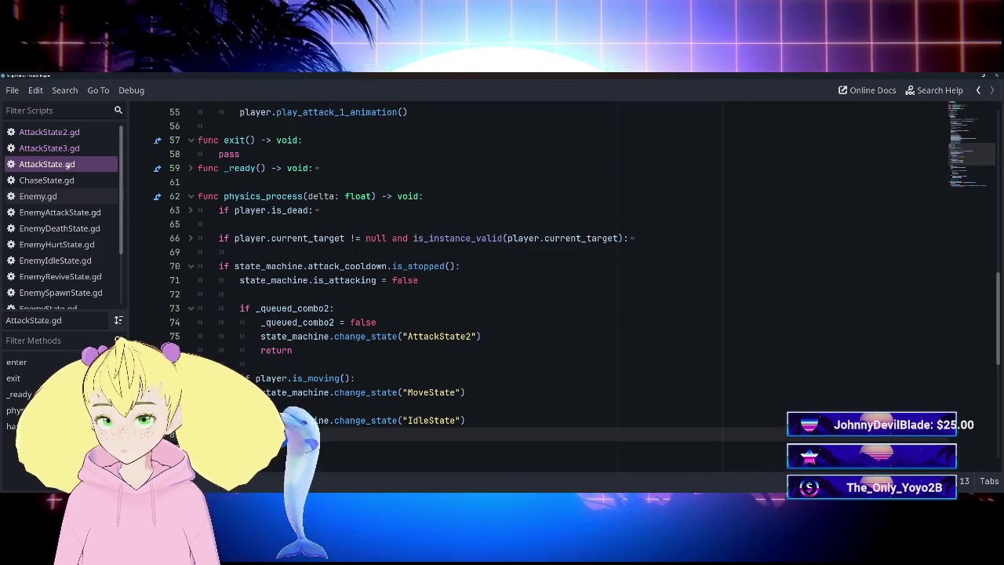
pyautogui.click(72, 144)
pyautogui.click(72, 134)
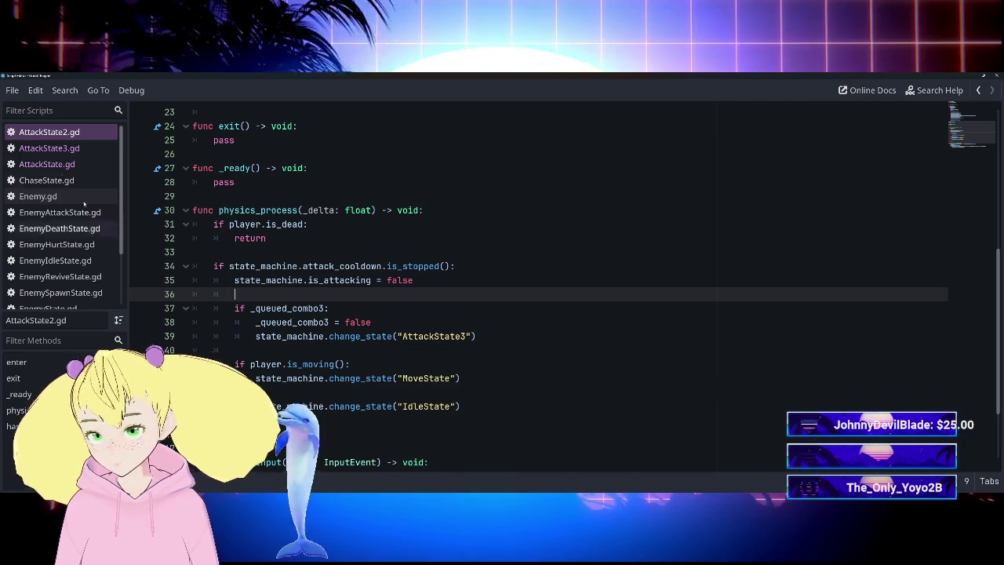
pyautogui.click(60, 149)
pyautogui.scroll(5, 549, 282)
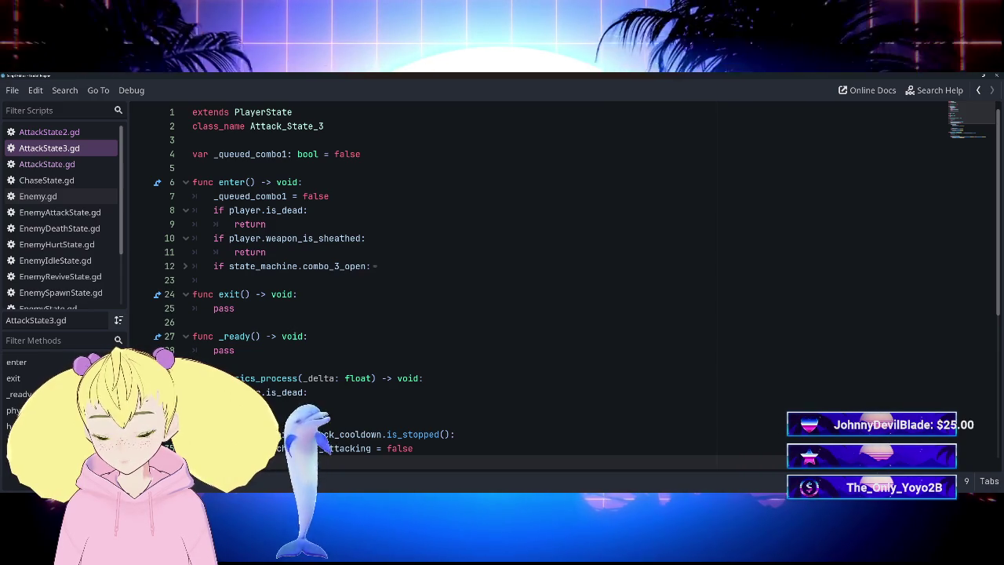
pyautogui.click(71, 164)
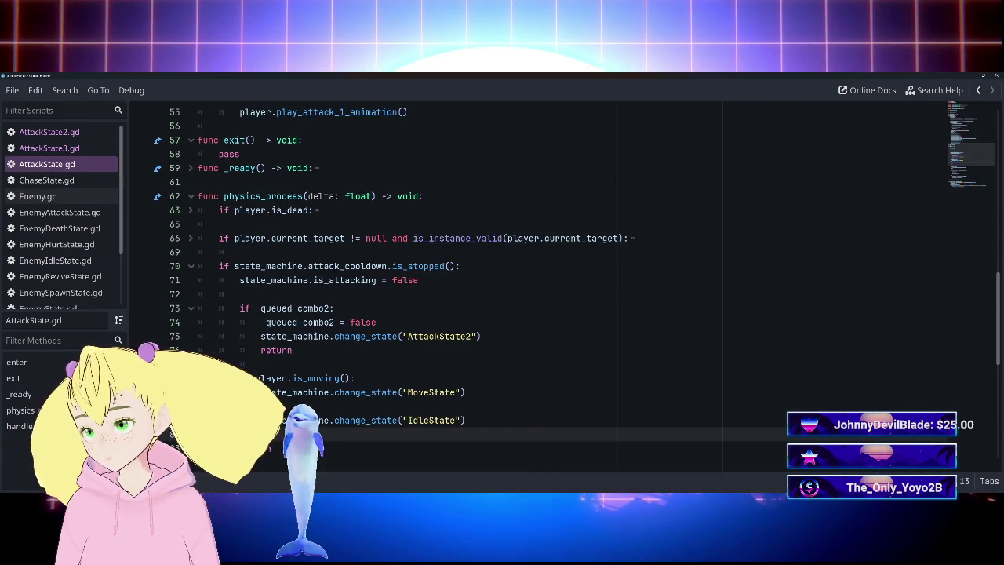
# Scroll AttackState.gd to the combo_1_open block, then bring the lobby scene editor forward.
pyautogui.scroll(-5, 549, 282)
pyautogui.scroll(5, 400, 314)
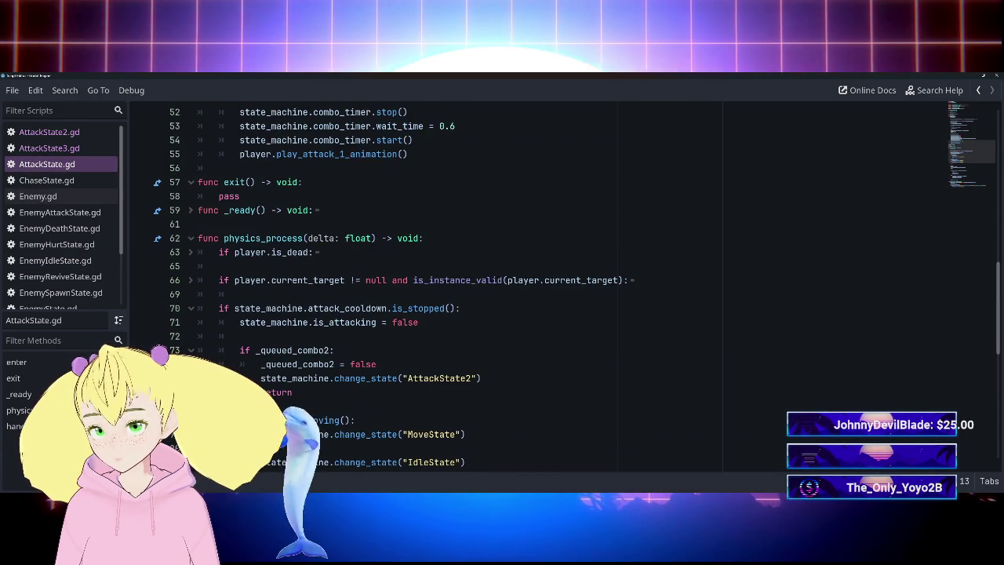
pyautogui.scroll(5, 401, 314)
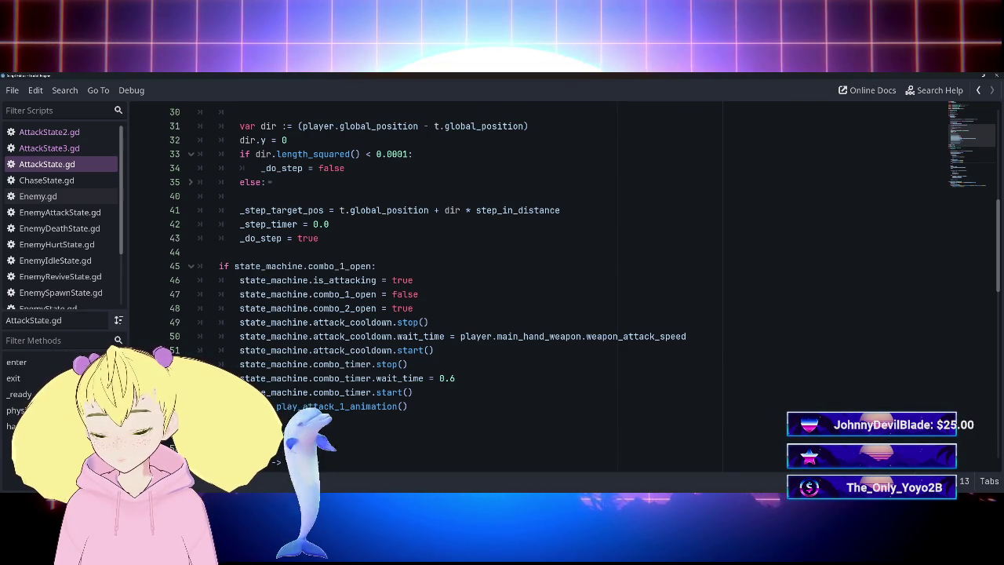
pyautogui.click(434, 350)
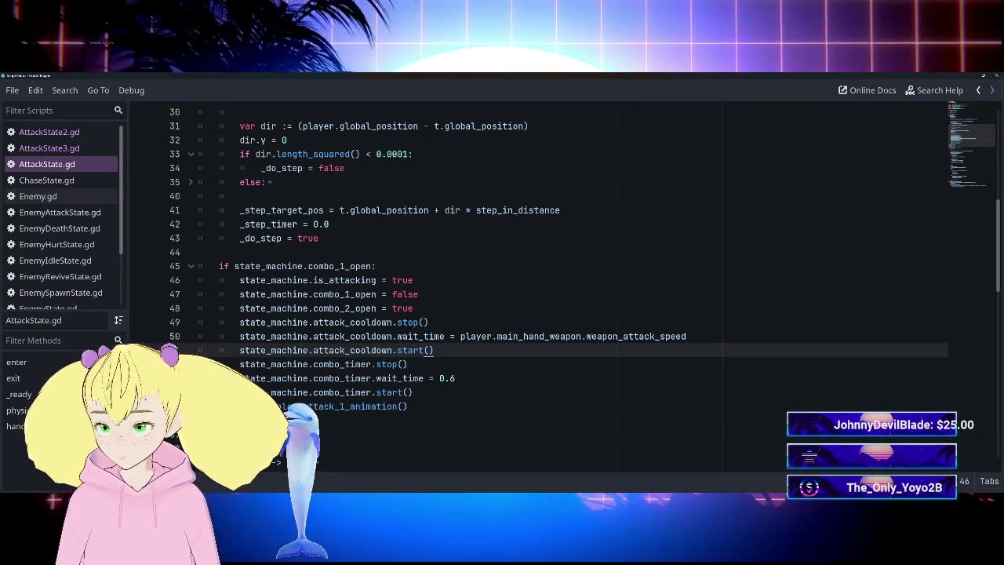
pyautogui.click(970, 74)
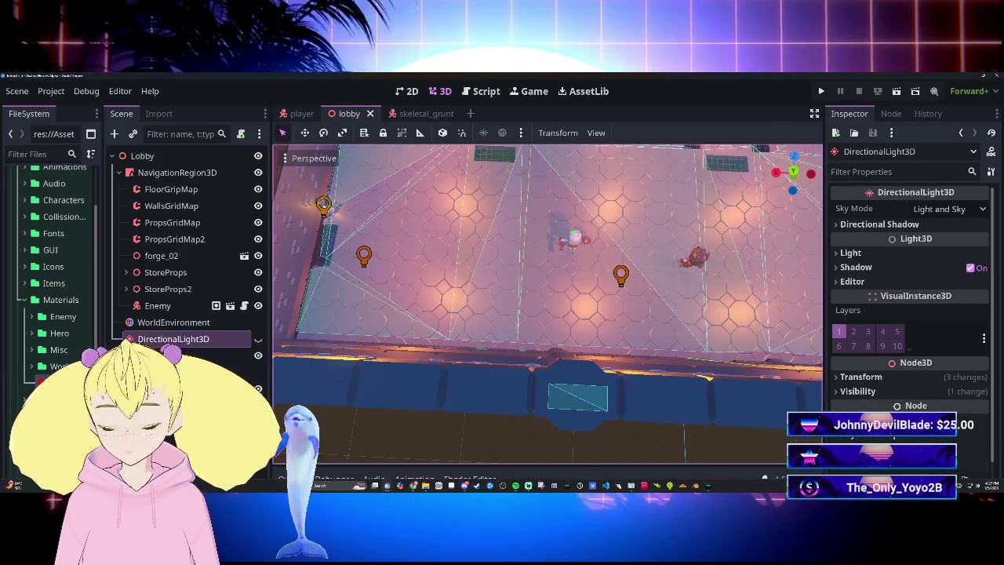
# Bring the main editor with the lobby scene back to the front.
pyautogui.moveTo(387, 486)
pyautogui.click(421, 459)
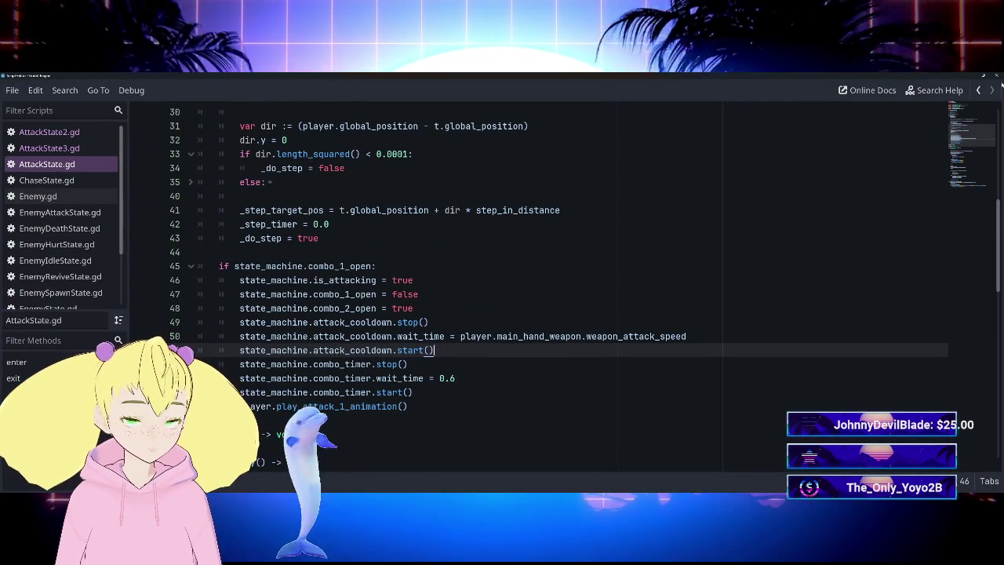
pyautogui.hotkey('alt', 'Tab')
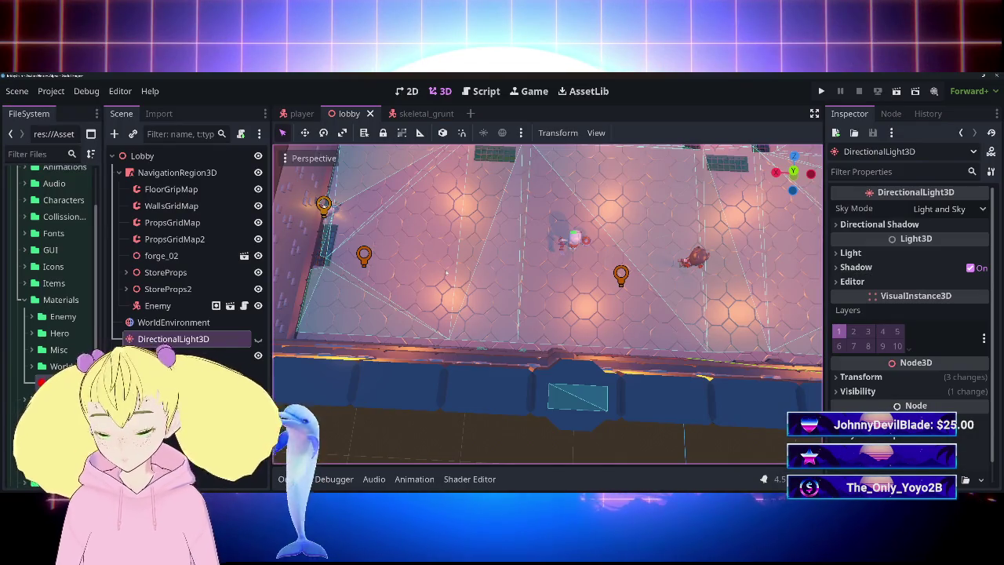
# Run the game with F5, walk the player around, stop it, and return to the script workspace.
pyautogui.press('F5')
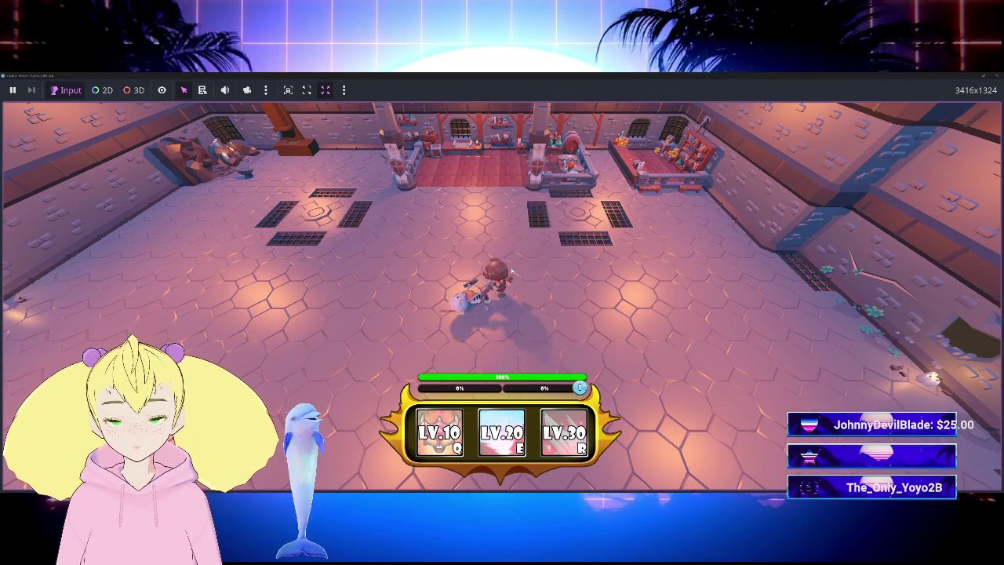
pyautogui.press('s')
pyautogui.press('a')
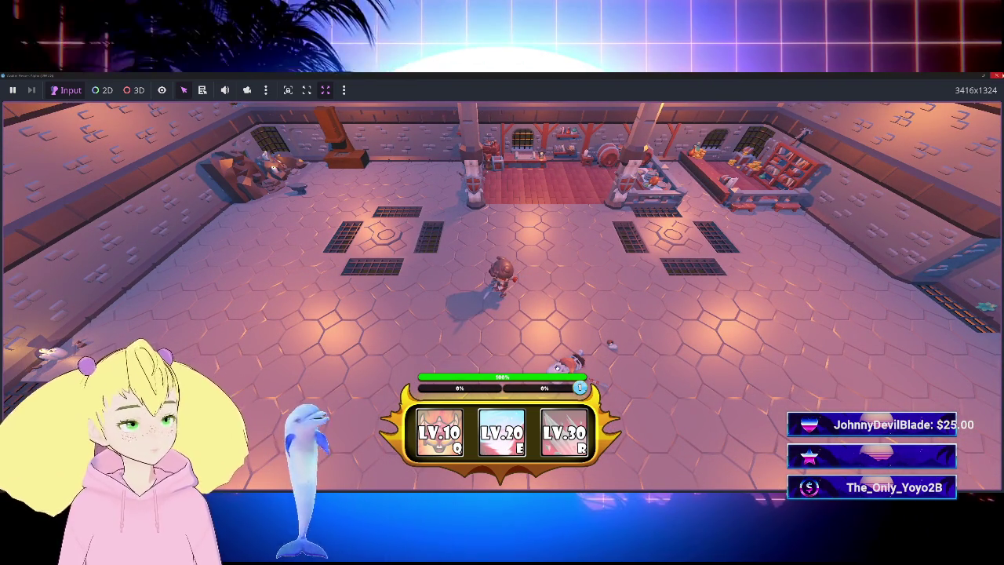
pyautogui.press('F8')
pyautogui.hotkey('ctrl', 'F3')
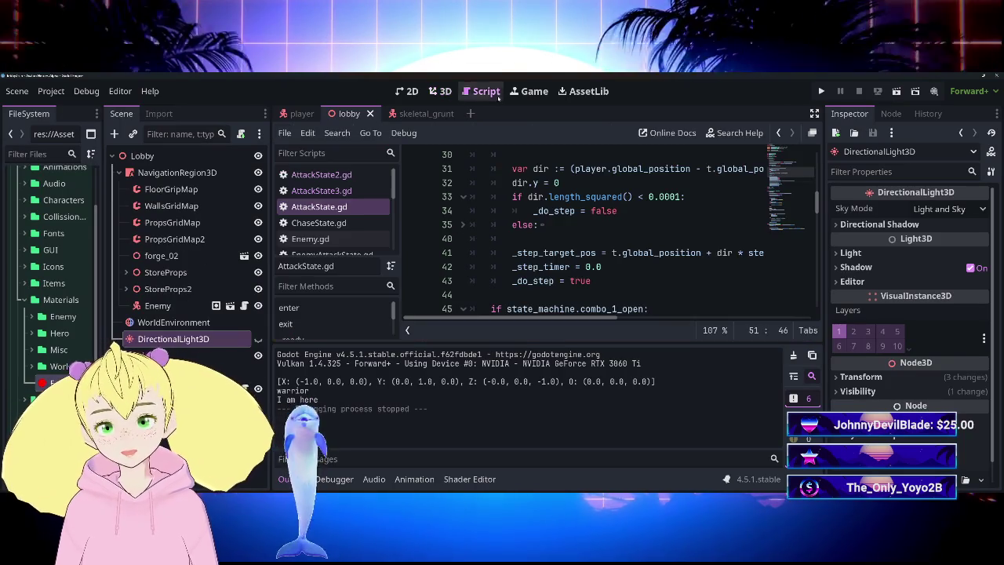
# Change combo_timer.wait_time on line 53 from 0.6 to 2.0 and save AttackState.gd.
pyautogui.hotkey('ctrl', 'j')
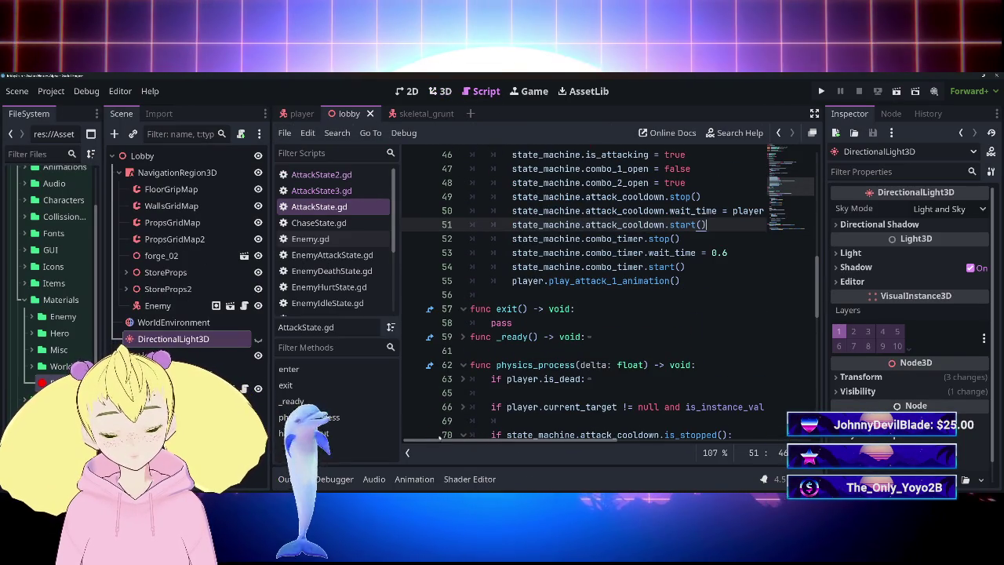
pyautogui.moveTo(399, 390); pyautogui.dragTo(333, 390)
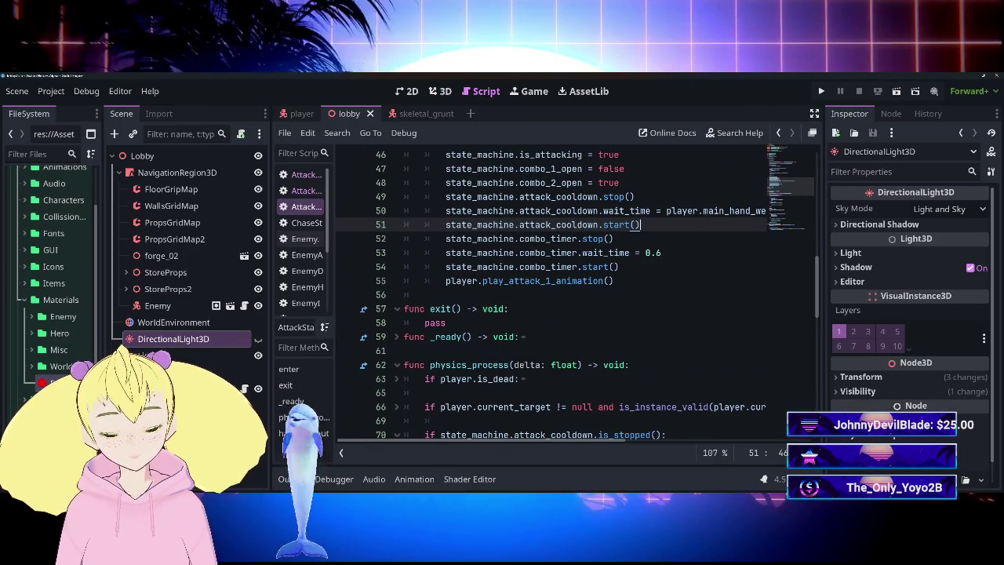
pyautogui.click(663, 253)
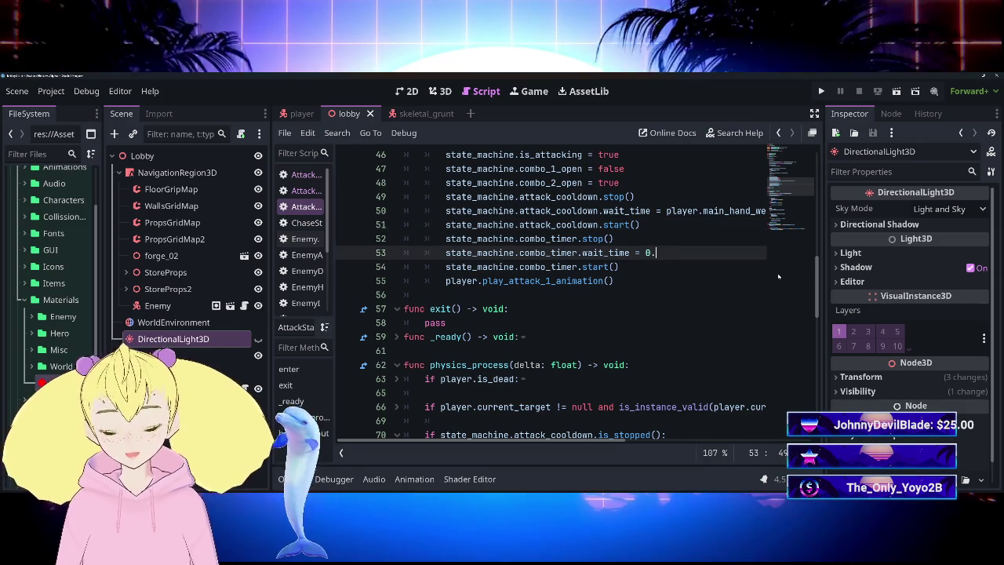
pyautogui.press('BackSpace')
pyautogui.press('BackSpace')
pyautogui.press('BackSpace')
pyautogui.write('2.')
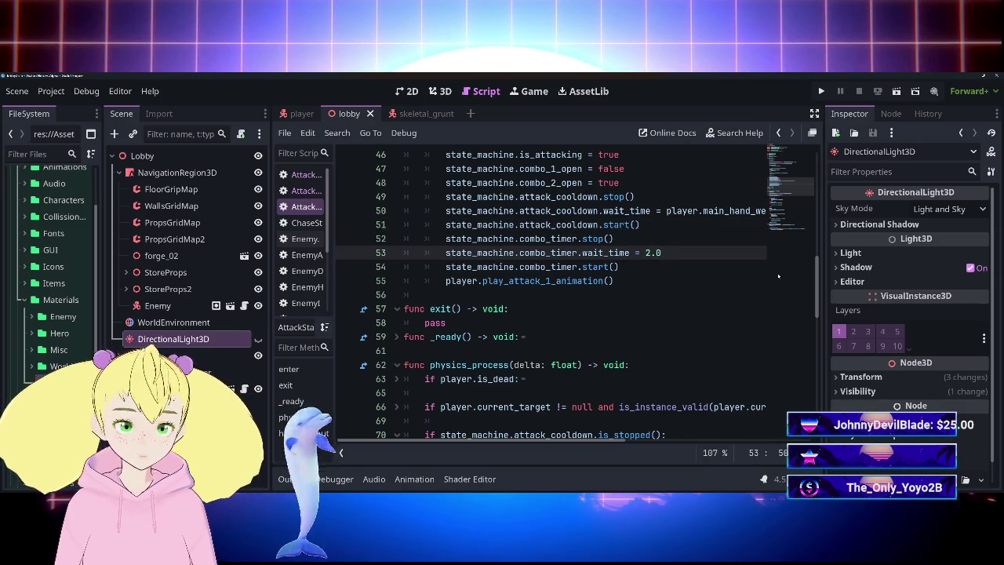
pyautogui.click(779, 276)
pyautogui.click(619, 267)
pyautogui.hotkey('ctrl', 's')
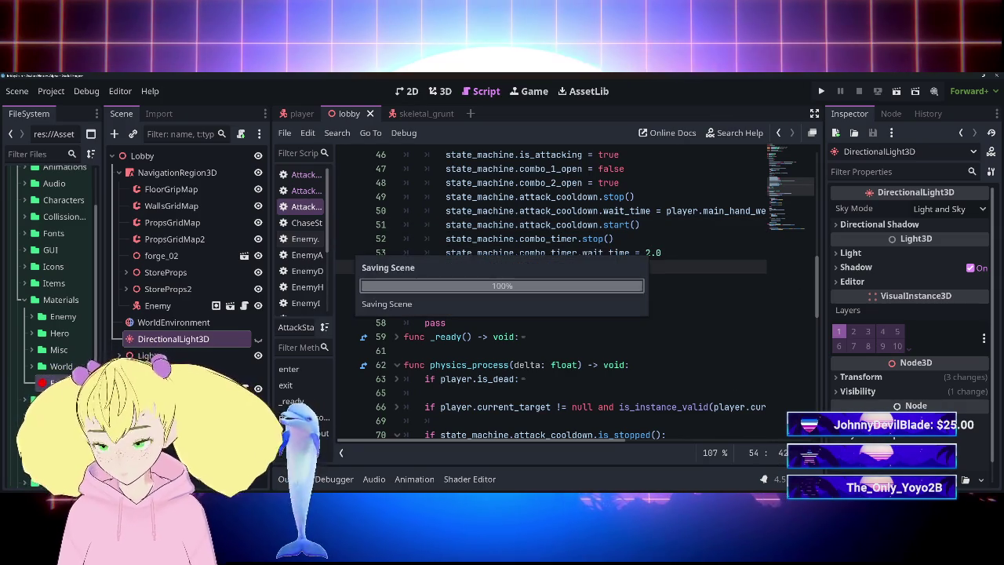
# Check the 2.0 value, widen the script list, and switch to AttackState3.gd.
pyautogui.click(640, 252)
pyautogui.hotkey('shift', 'End')
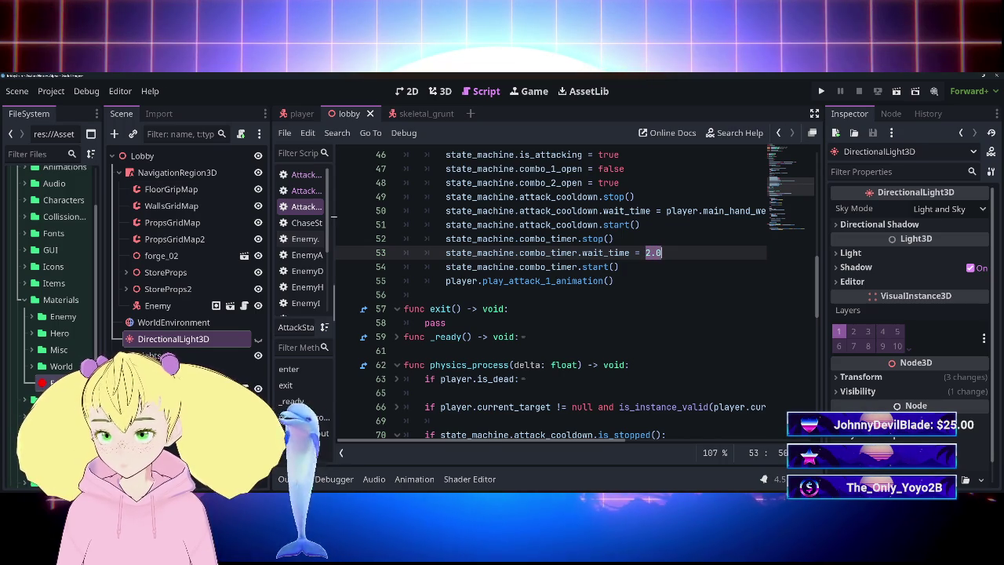
pyautogui.moveTo(333, 213); pyautogui.dragTo(490, 217)
pyautogui.click(366, 193)
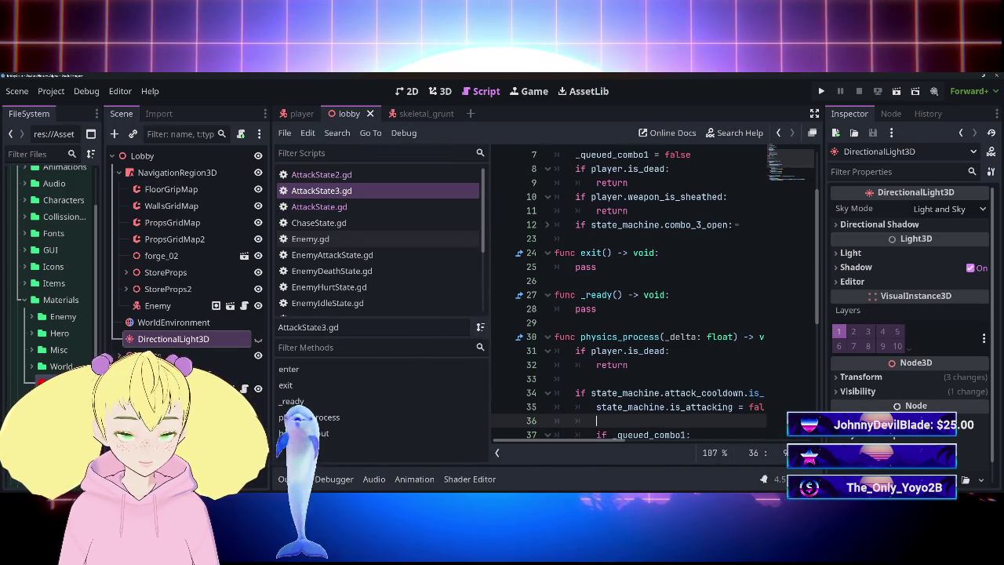
# In AttackState3.gd, unfold combo_3_open and change line 20's combo_timer wait_time from 0.6 to 2.0.
pyautogui.moveTo(620, 439)
pyautogui.mouseDown()
pyautogui.moveTo(667, 440)
pyautogui.moveTo(616, 436)
pyautogui.mouseUp()
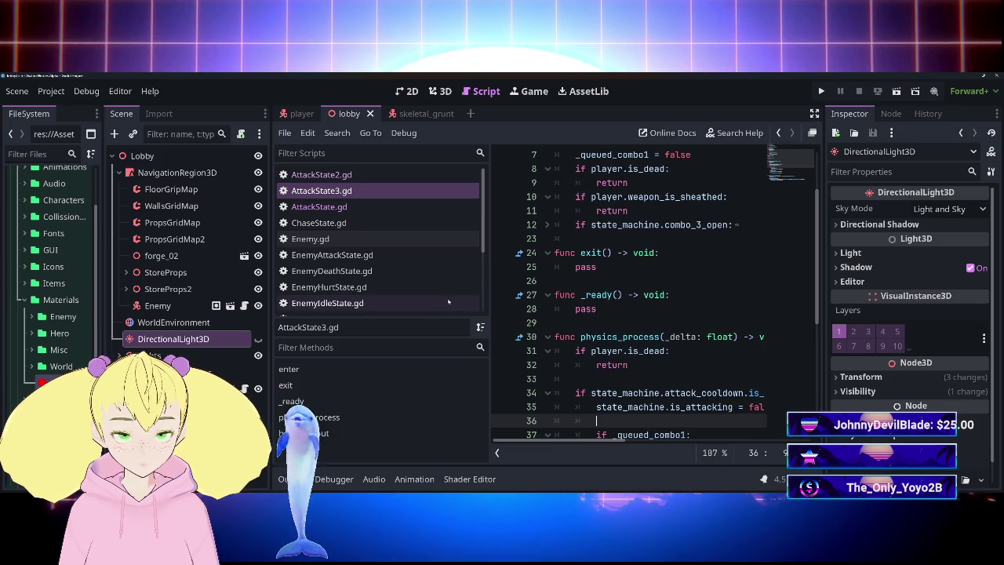
pyautogui.scroll(2, 628, 298)
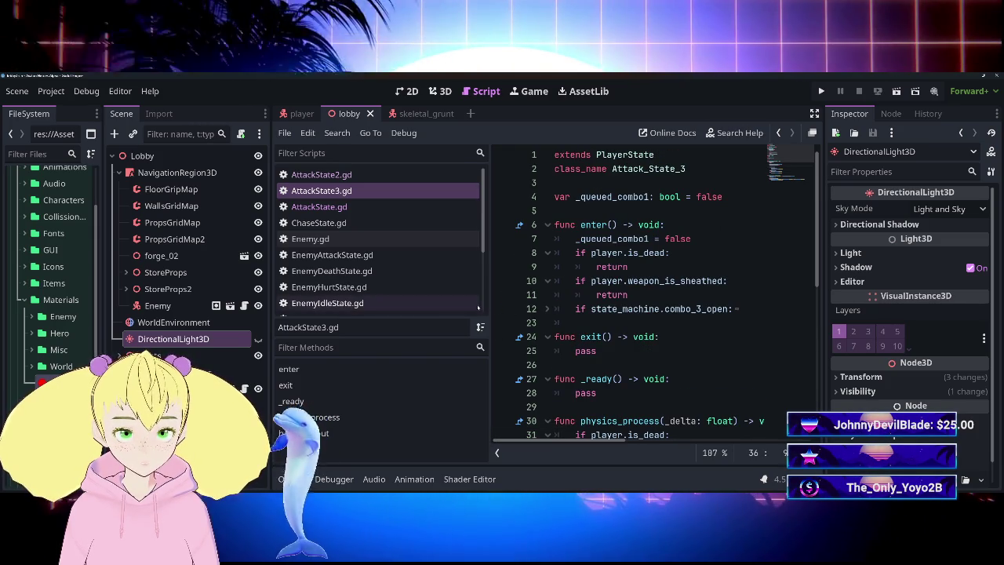
pyautogui.moveTo(488, 296)
pyautogui.mouseDown()
pyautogui.moveTo(370, 290)
pyautogui.moveTo(396, 287)
pyautogui.mouseUp()
pyautogui.scroll(-9, 597, 298)
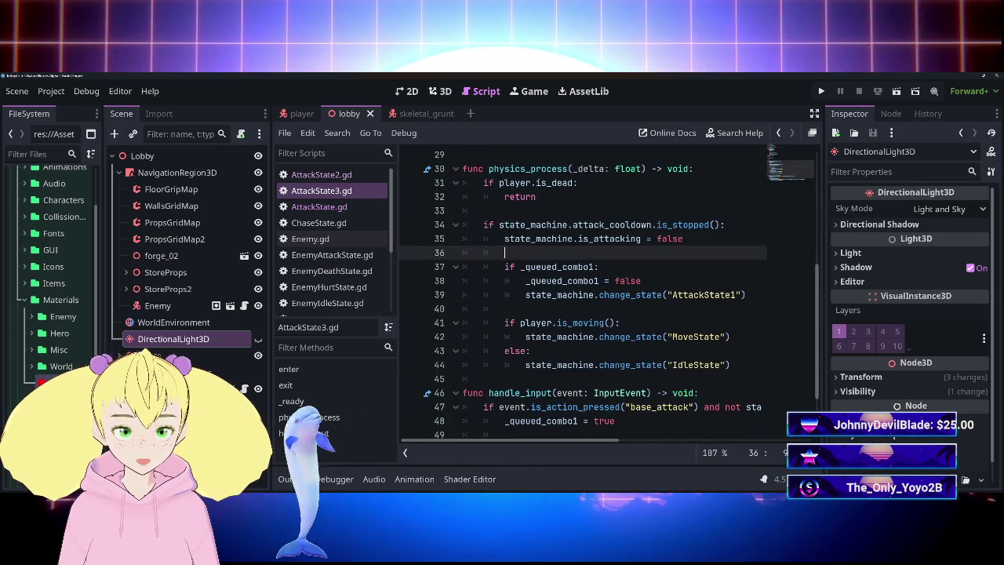
pyautogui.scroll(3, 609, 292)
pyautogui.scroll(2, 596, 294)
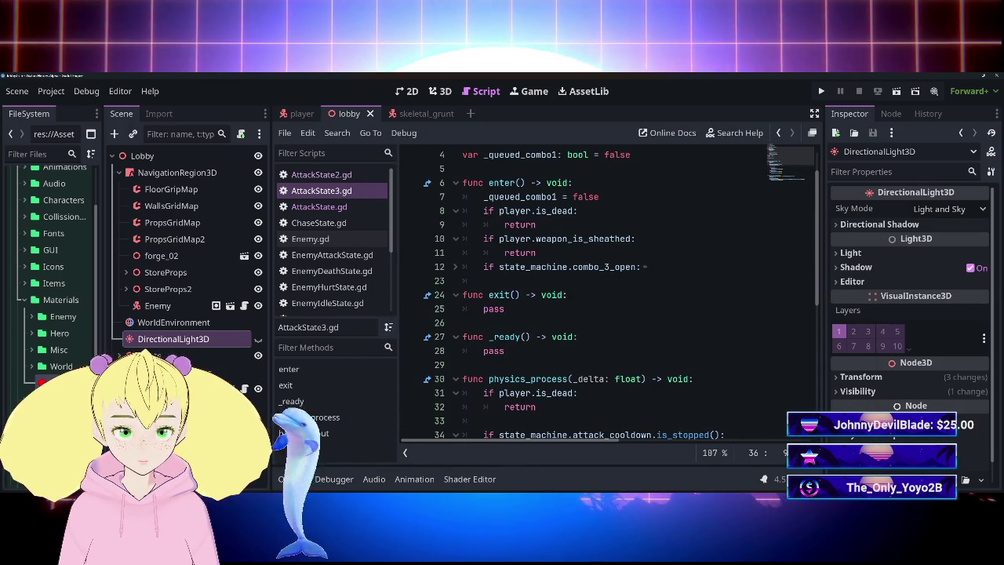
pyautogui.click(644, 267)
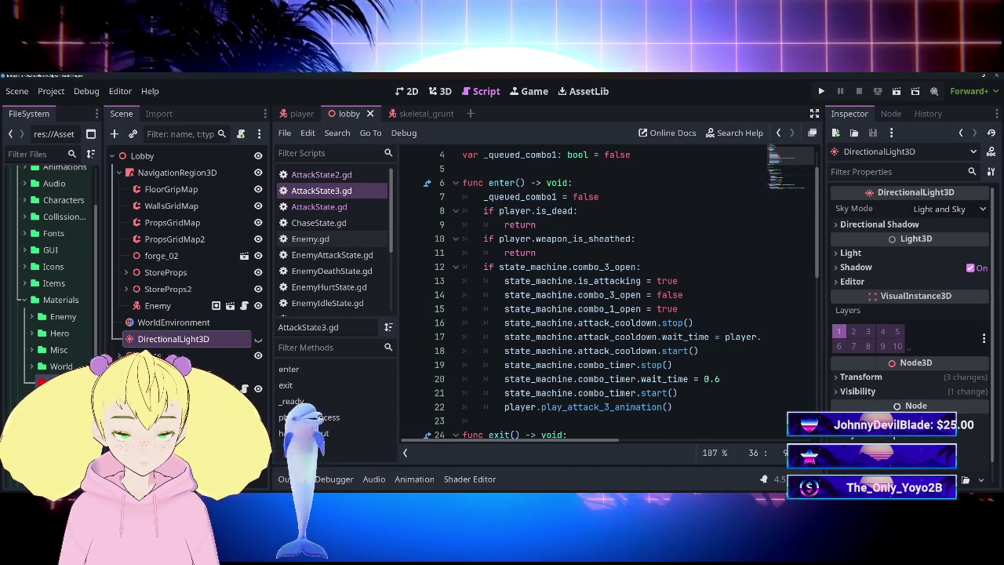
pyautogui.click(720, 378)
pyautogui.hotkey('shift', 'Left')
pyautogui.hotkey('shift', 'Left')
pyautogui.hotkey('shift', 'Left')
pyautogui.hotkey('shift', 'Left')
pyautogui.hotkey('shift', 'Left')
pyautogui.hotkey('shift', 'Left')
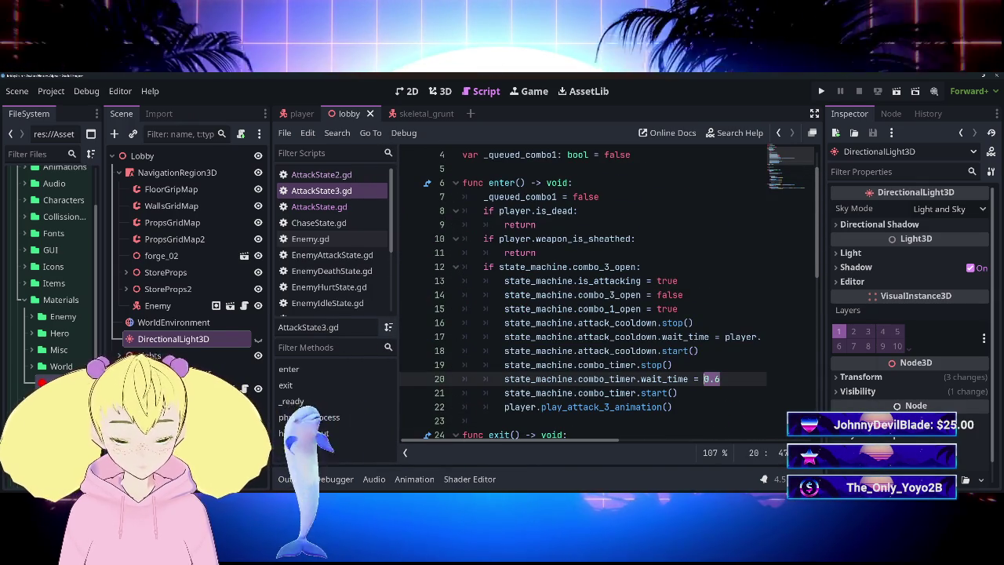
# Set AttackState2.gd's line 20 wait_time to 2.0, save, and launch the game with F5.
pyautogui.click(351, 176)
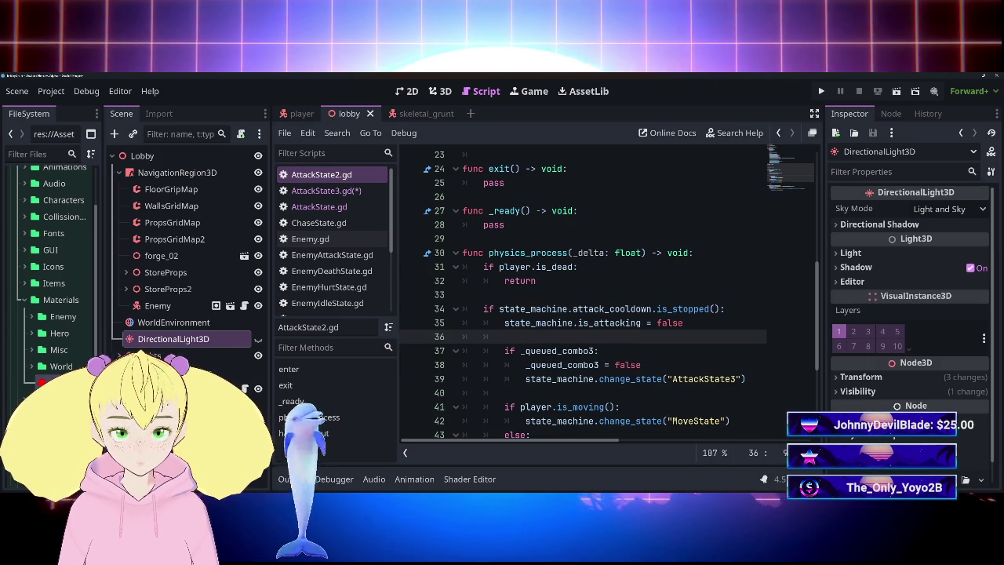
pyautogui.scroll(-3, 585, 298)
pyautogui.scroll(2, 584, 298)
pyautogui.scroll(2, 584, 298)
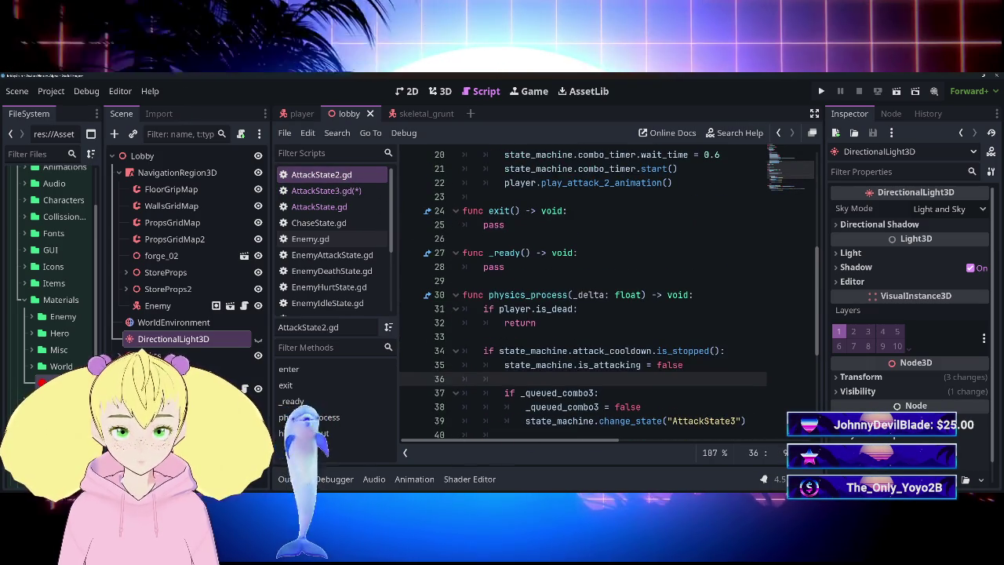
pyautogui.scroll(3, 584, 298)
pyautogui.click(720, 281)
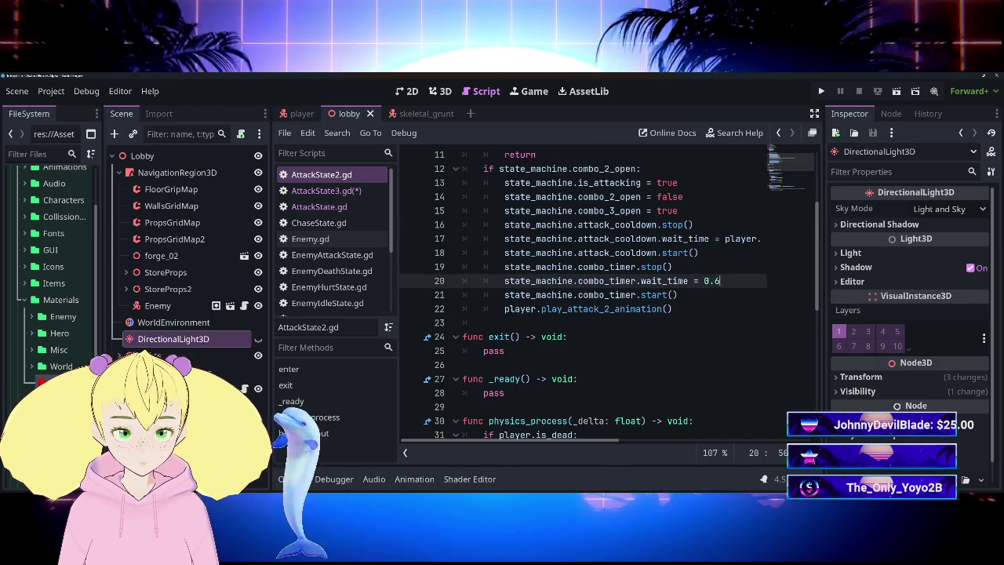
pyautogui.hotkey('shift', 'Left')
pyautogui.hotkey('shift', 'Left')
pyautogui.hotkey('shift', 'Left')
pyautogui.press('Down')
pyautogui.hotkey('ctrl', 's')
pyautogui.press('F5')
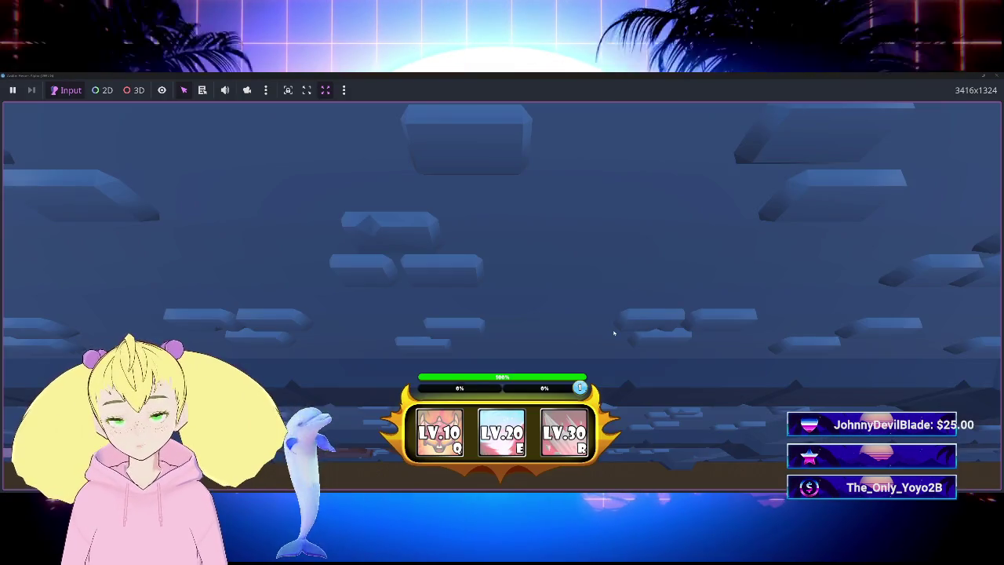
# Walk the character left, right and north, attacking the enemy to test the longer combo windows, then stop the run.
pyautogui.press('a')
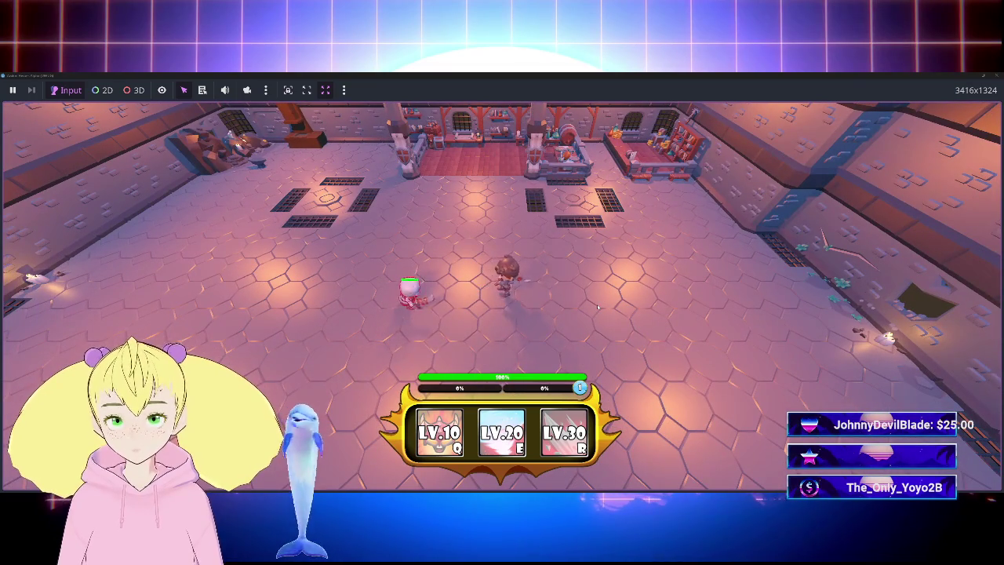
pyautogui.press('d')
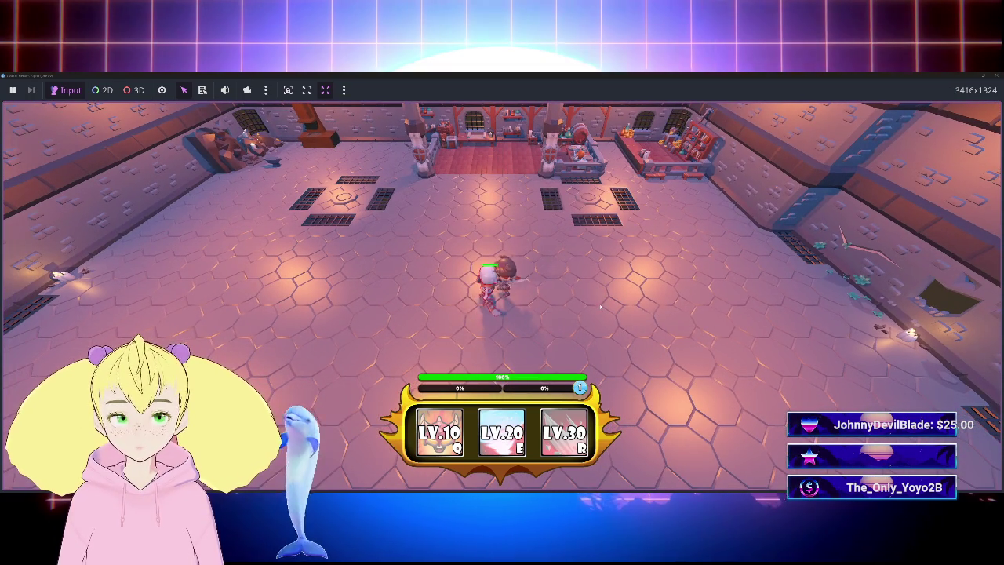
pyautogui.press('d')
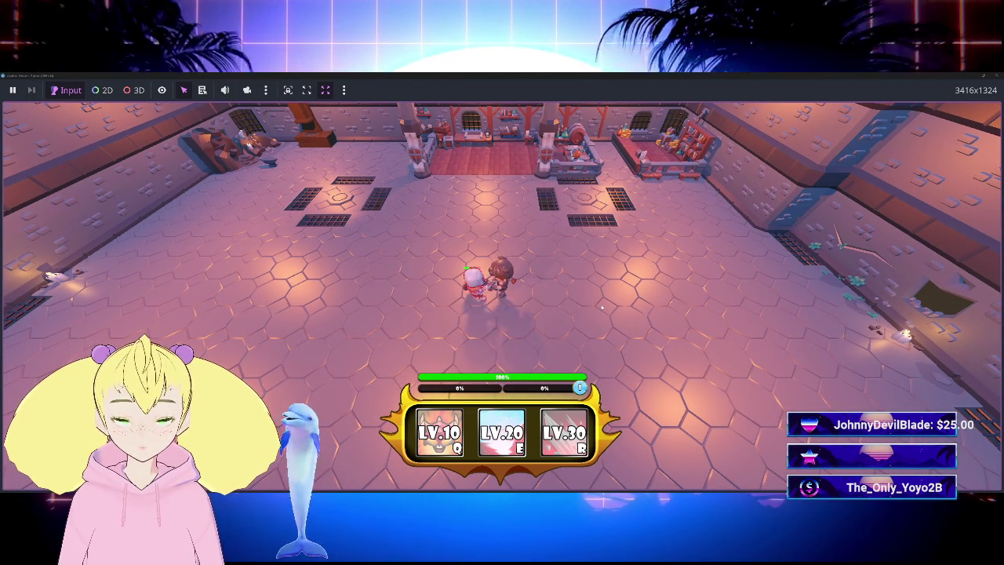
pyautogui.press('w')
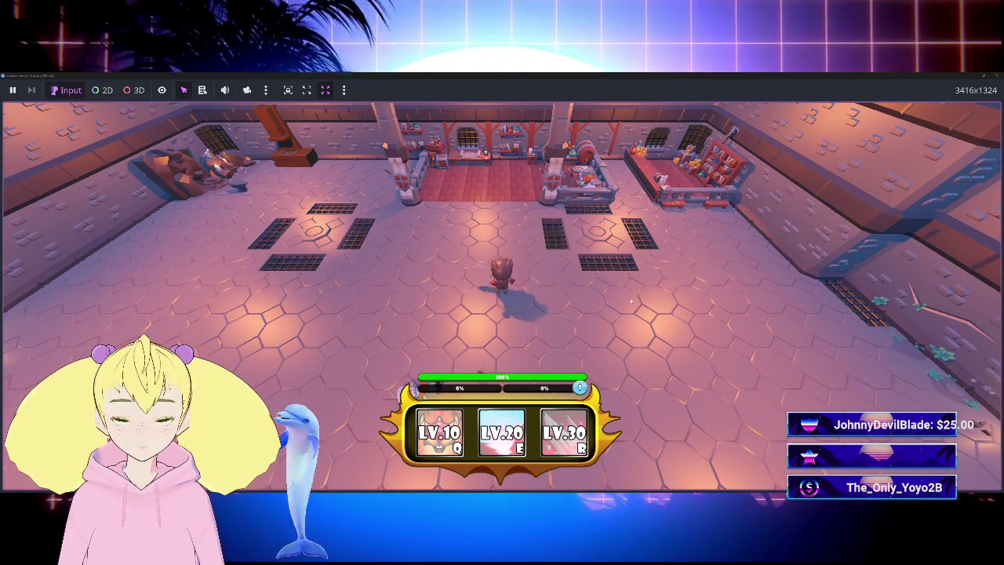
pyautogui.click(997, 75)
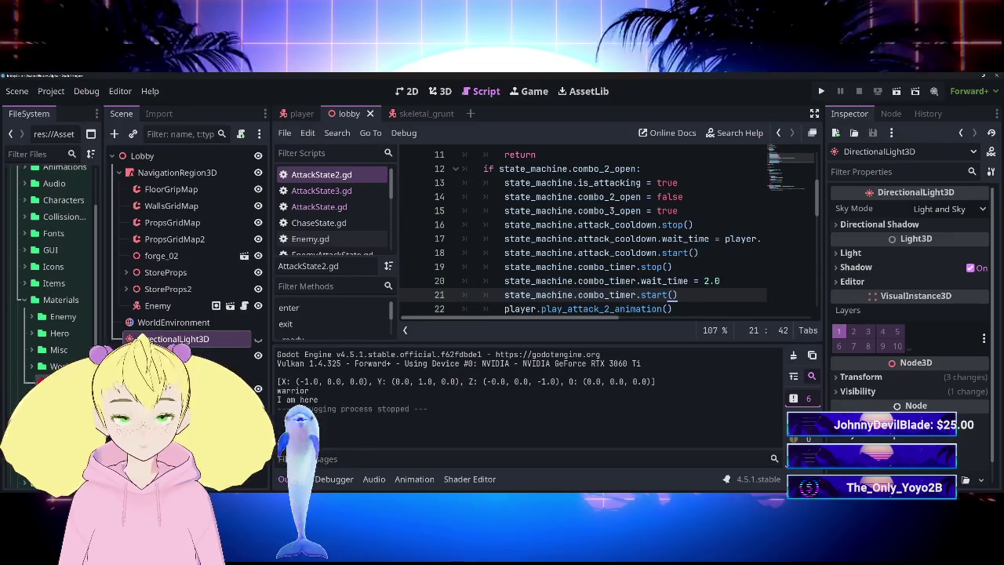
# Save the scene and collapse the output log to enlarge the code area.
pyautogui.hotkey('ctrl', 's')
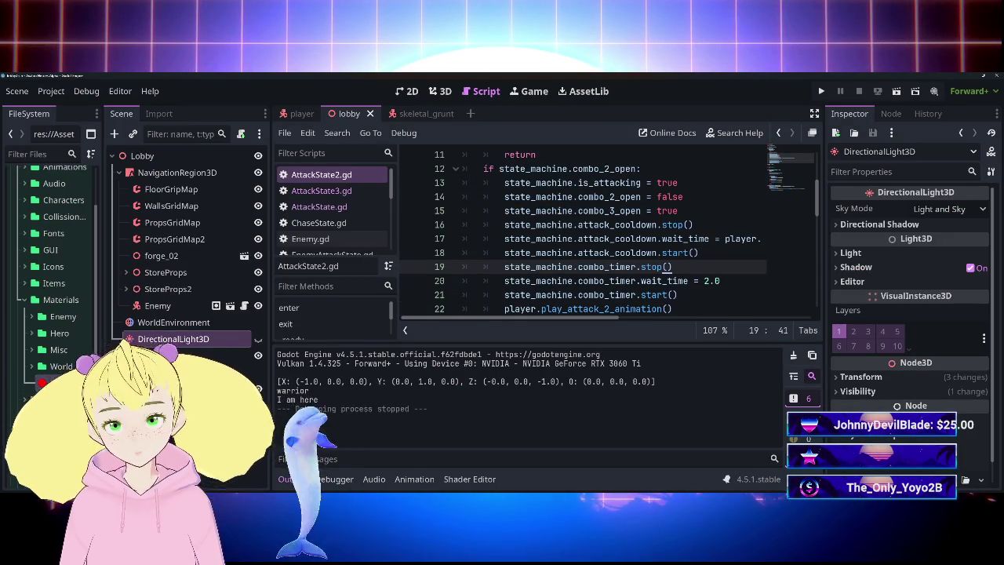
pyautogui.scroll(-3, 584, 232)
pyautogui.scroll(6, 585, 231)
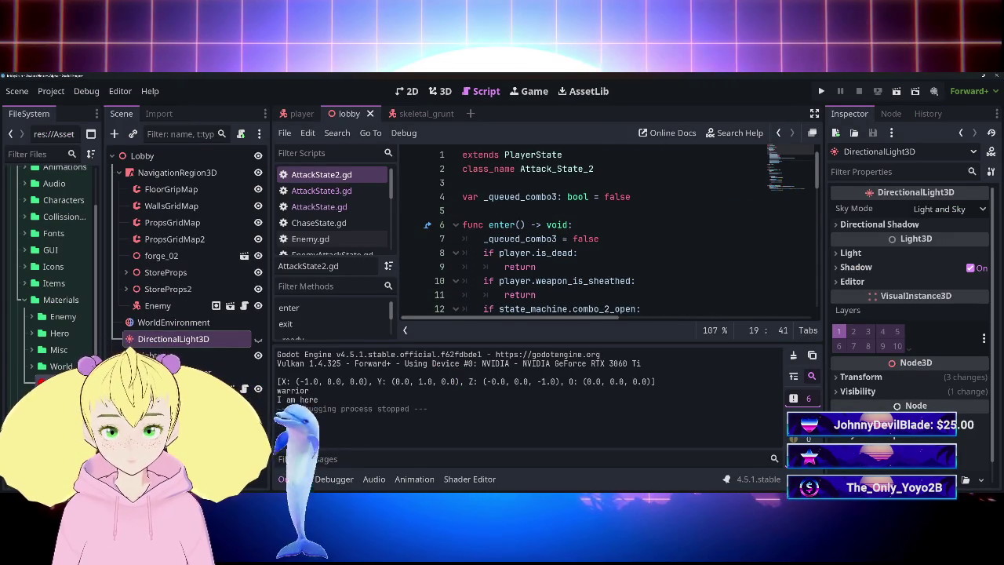
pyautogui.scroll(-7, 584, 232)
pyautogui.scroll(2, 584, 232)
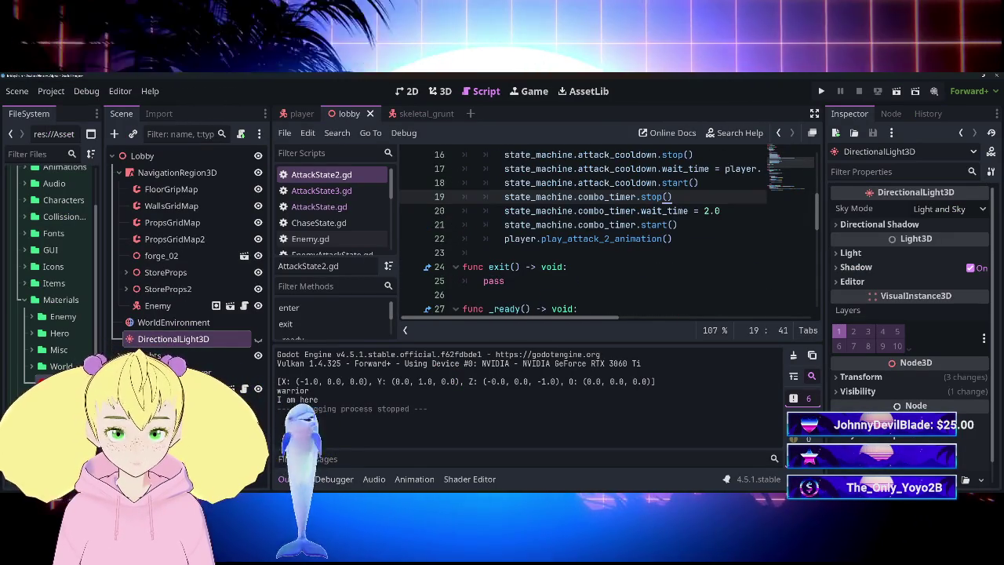
pyautogui.click(294, 479)
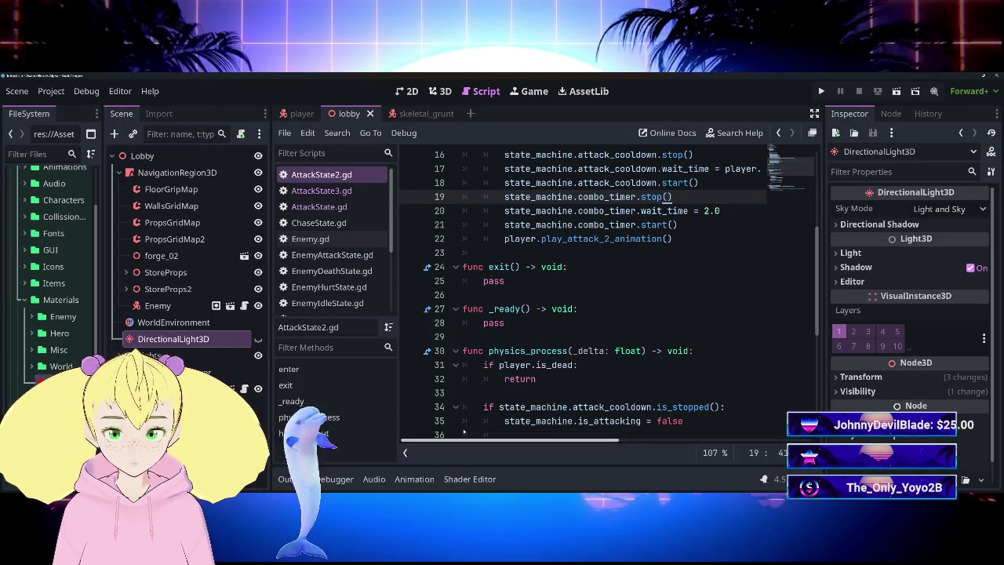
pyautogui.scroll(1, 584, 299)
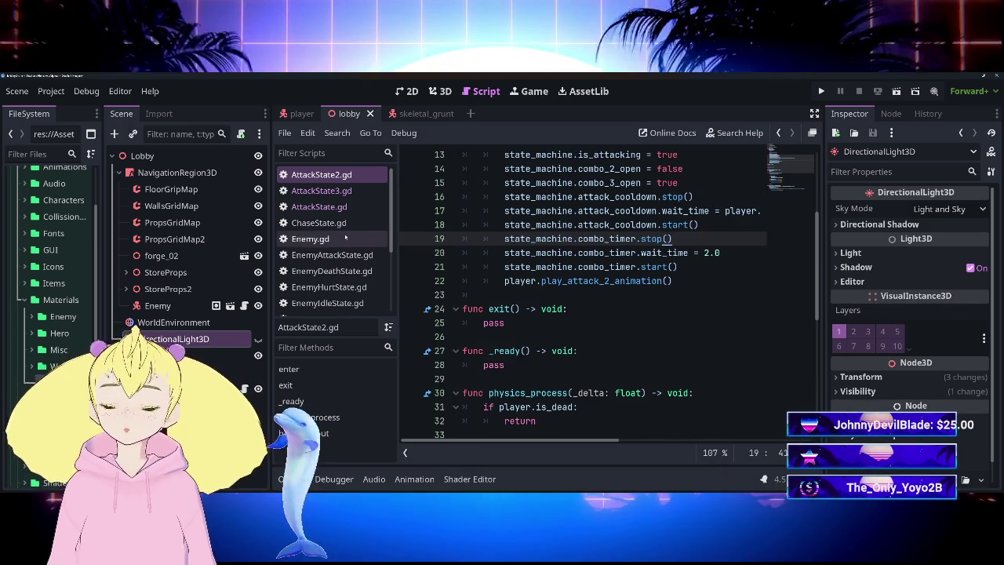
# Glance at AttackState3.gd, go back to AttackState2.gd, and make the script editor floating.
pyautogui.click(354, 191)
pyautogui.click(346, 174)
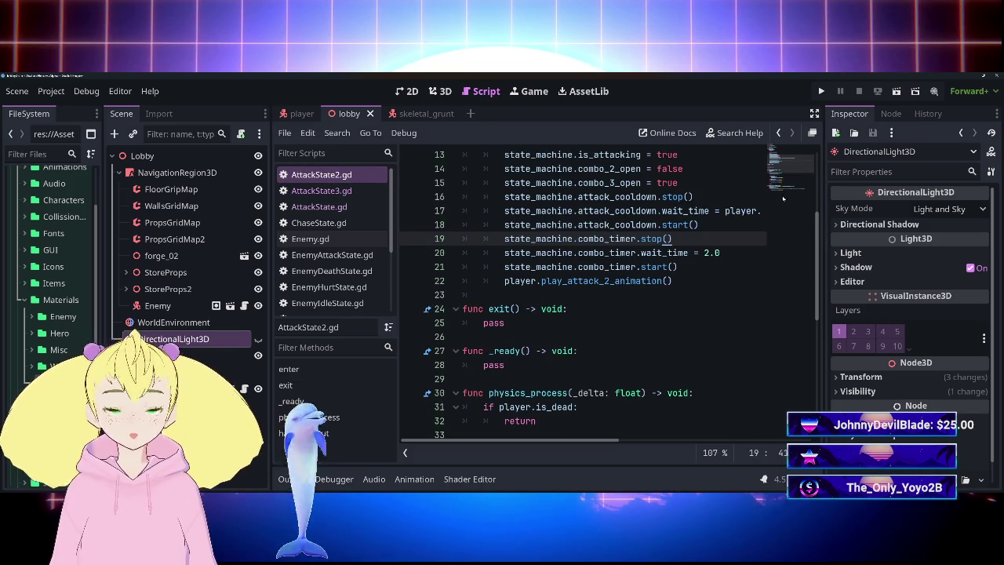
pyautogui.click(811, 132)
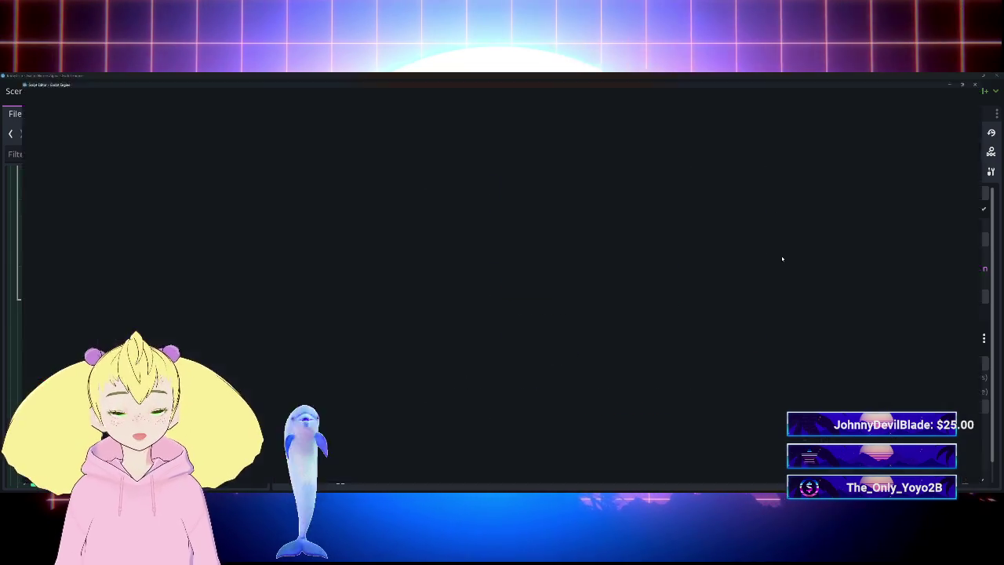
pyautogui.scroll(-2, 538, 290)
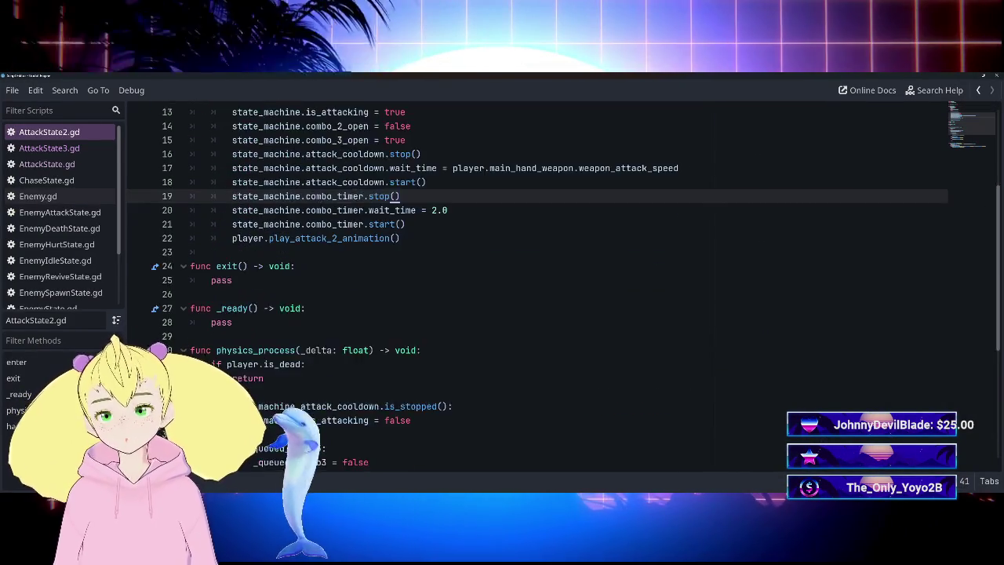
pyautogui.scroll(2, 538, 290)
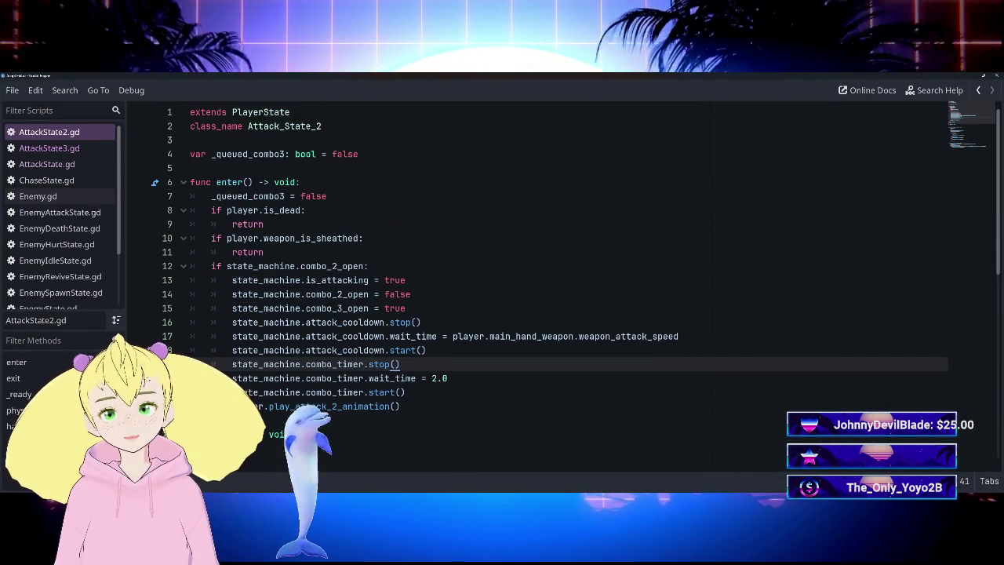
pyautogui.scroll(-10, 538, 290)
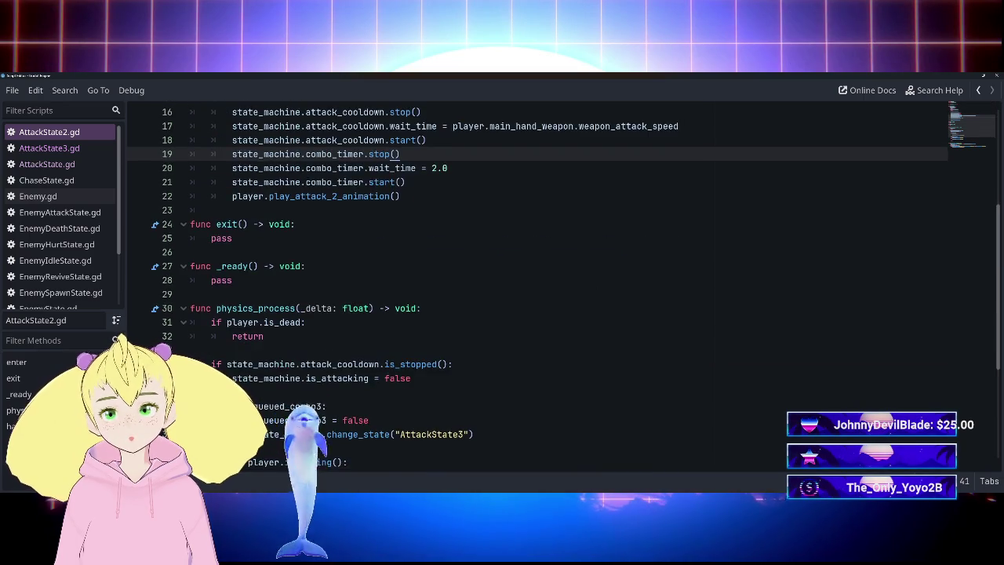
pyautogui.scroll(6, 538, 290)
pyautogui.scroll(-6, 538, 290)
pyautogui.scroll(10, 538, 290)
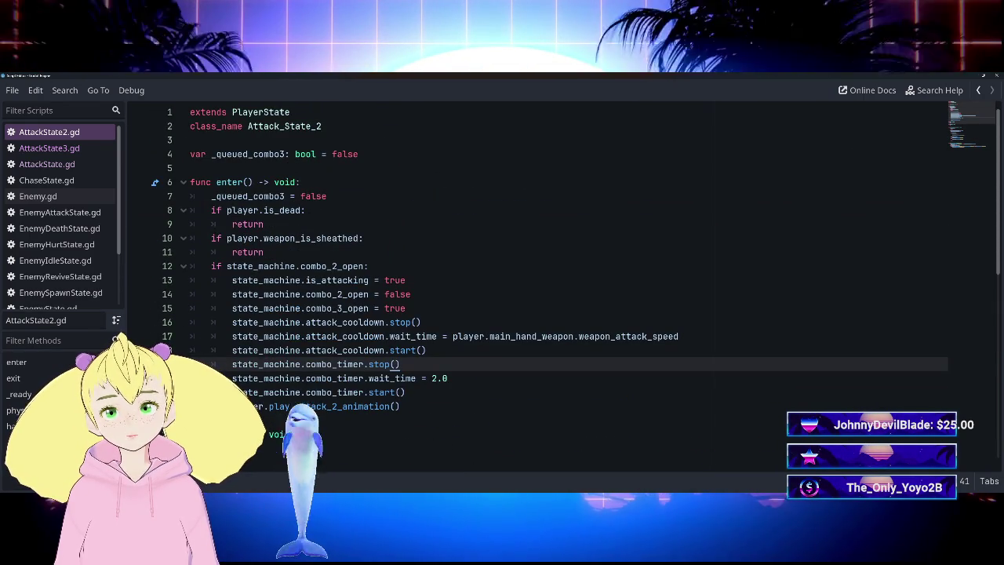
pyautogui.scroll(-2, 538, 290)
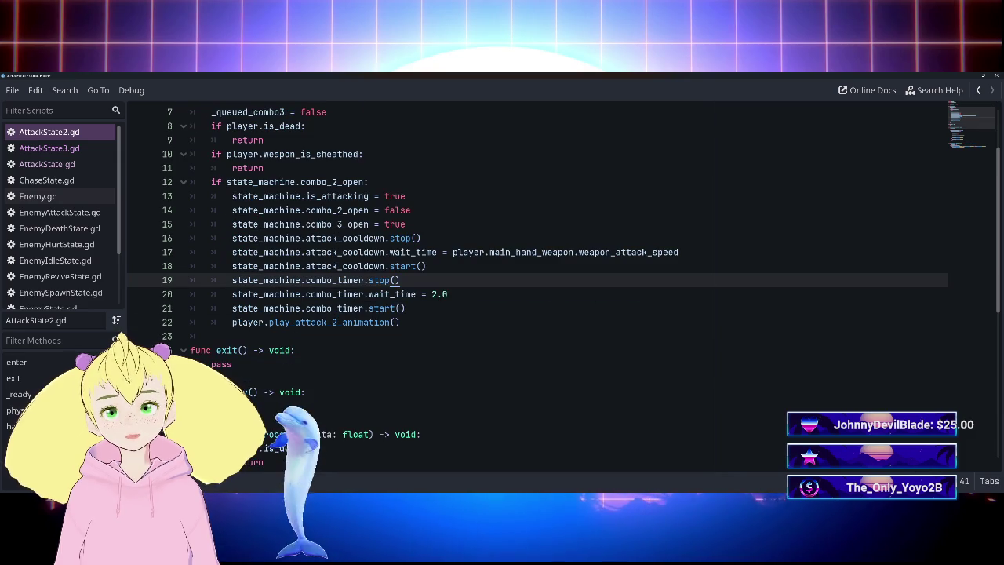
pyautogui.click(405, 196)
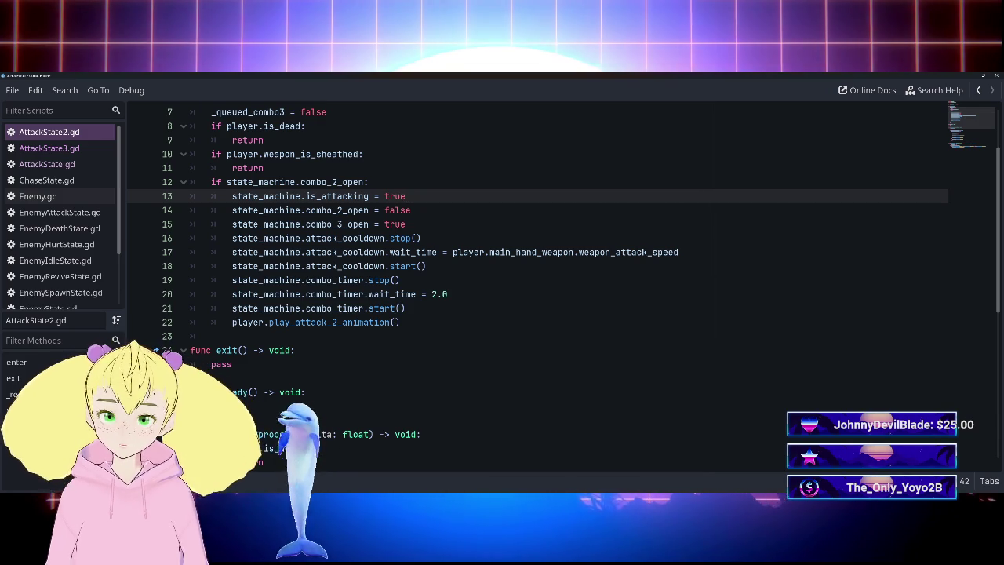
pyautogui.scroll(-4, 537, 290)
pyautogui.scroll(-4, 537, 290)
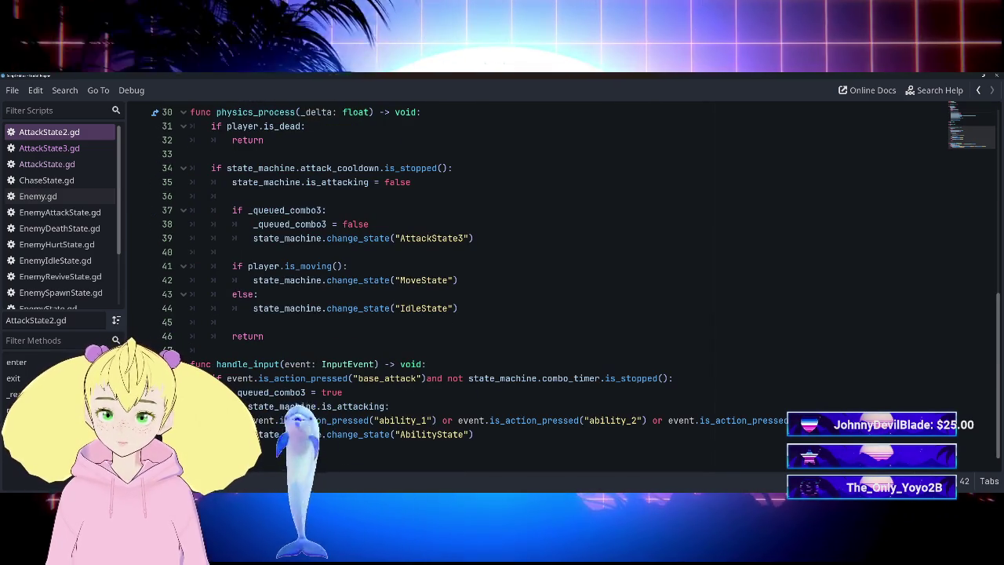
pyautogui.scroll(5, 538, 290)
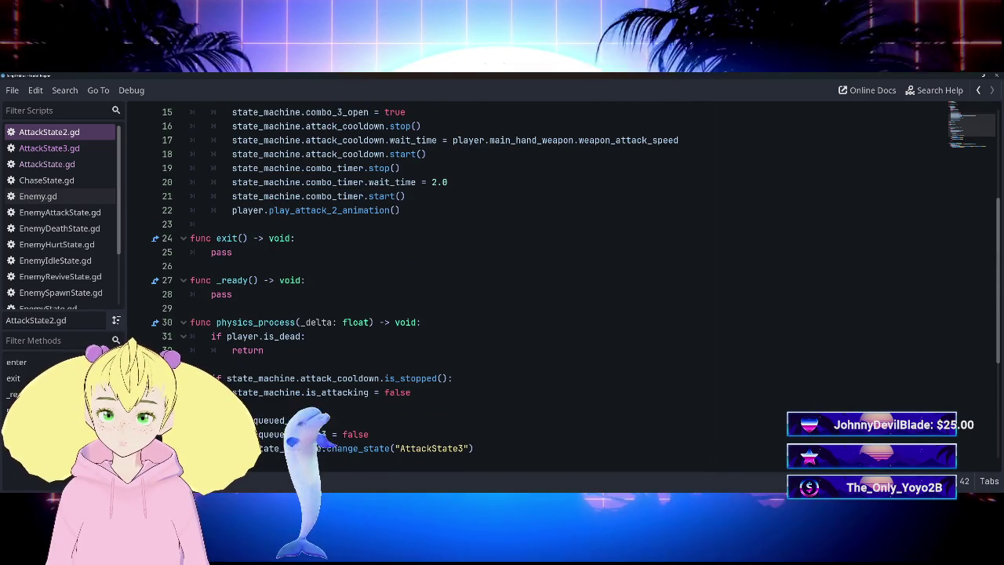
pyautogui.scroll(-4, 537, 291)
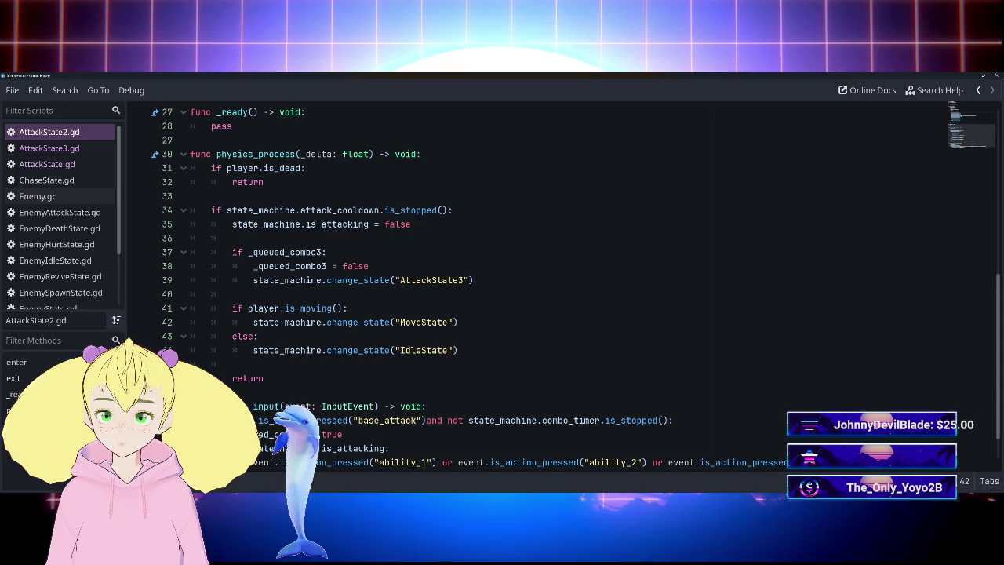
pyautogui.scroll(2, 537, 290)
pyautogui.scroll(-3, 537, 290)
pyautogui.scroll(3, 537, 290)
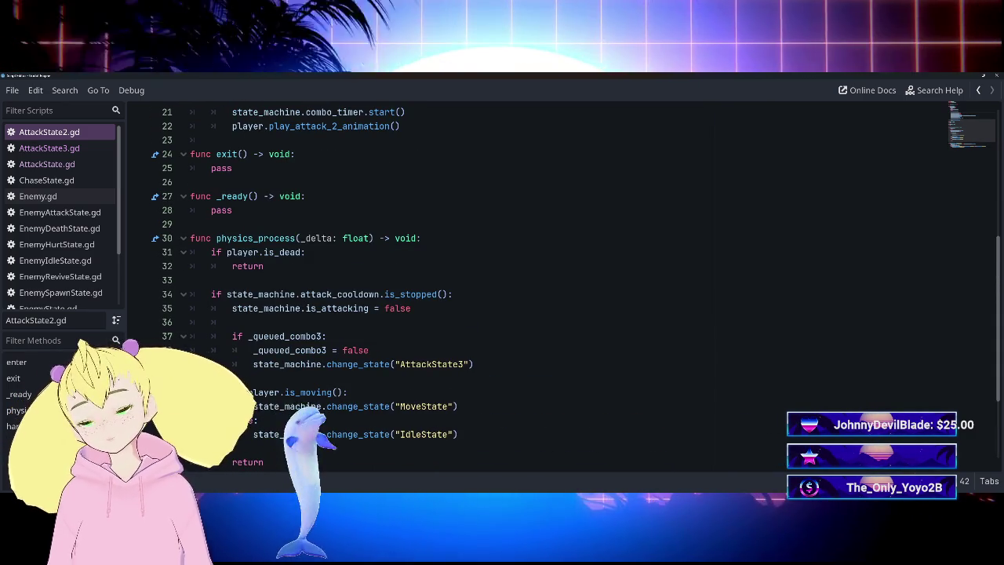
pyautogui.scroll(5, 537, 290)
pyautogui.click(406, 210)
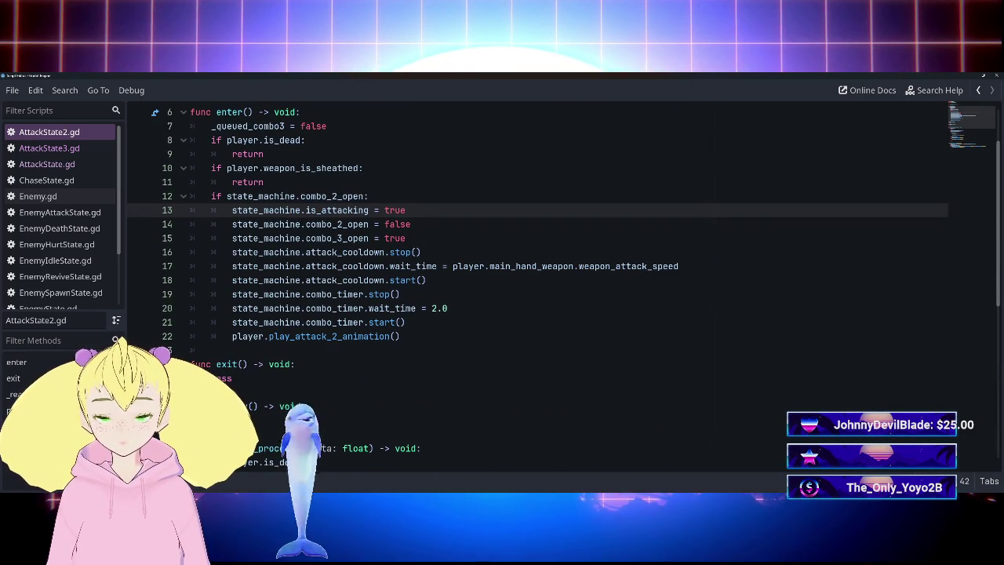
pyautogui.scroll(2, 538, 291)
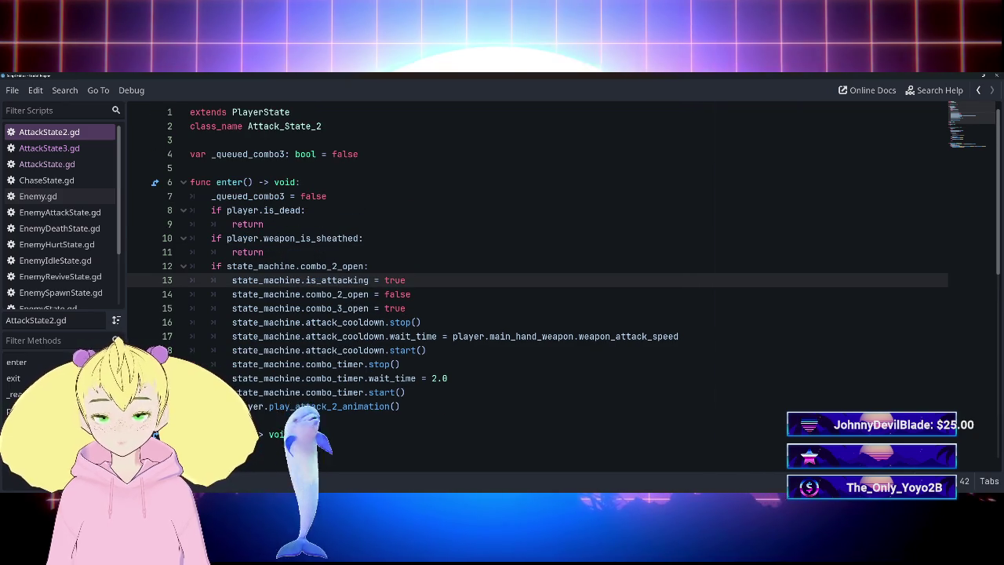
pyautogui.scroll(-8, 538, 290)
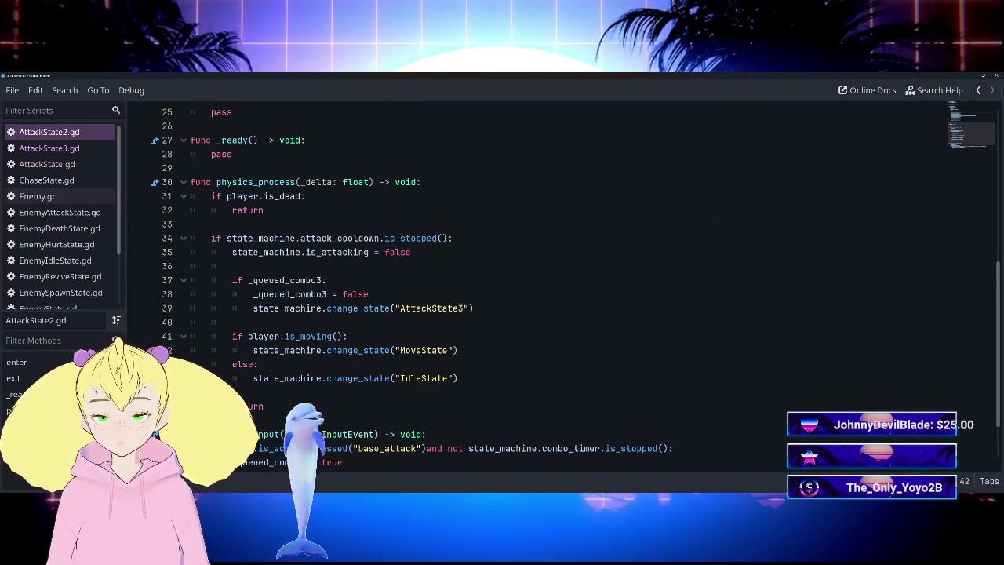
pyautogui.scroll(5, 537, 291)
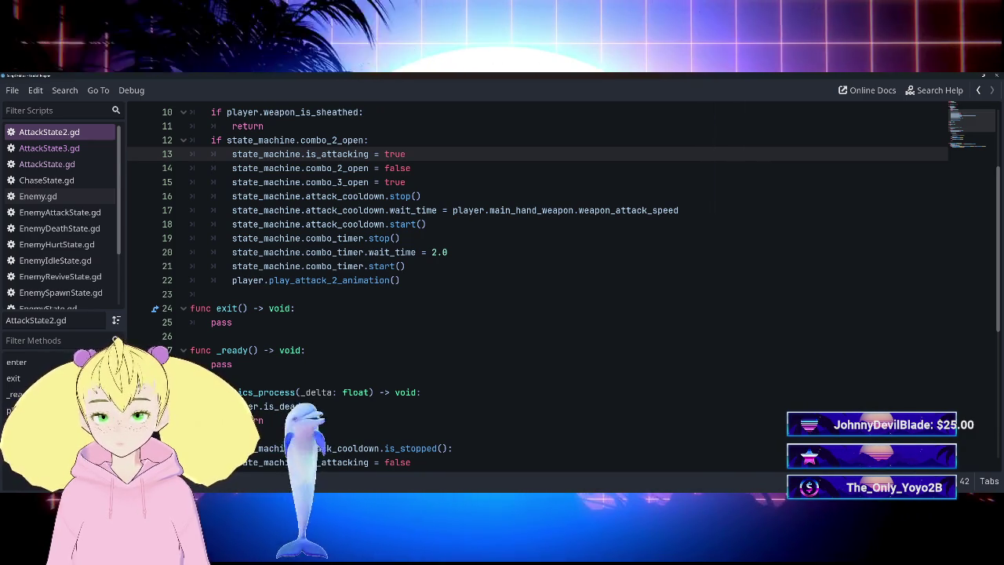
pyautogui.click(69, 149)
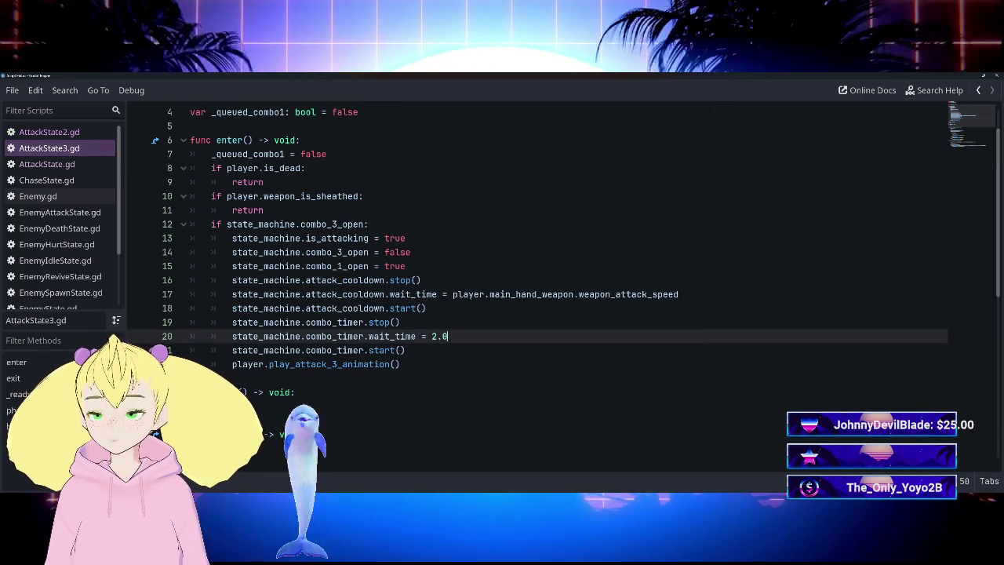
pyautogui.scroll(-8, 537, 291)
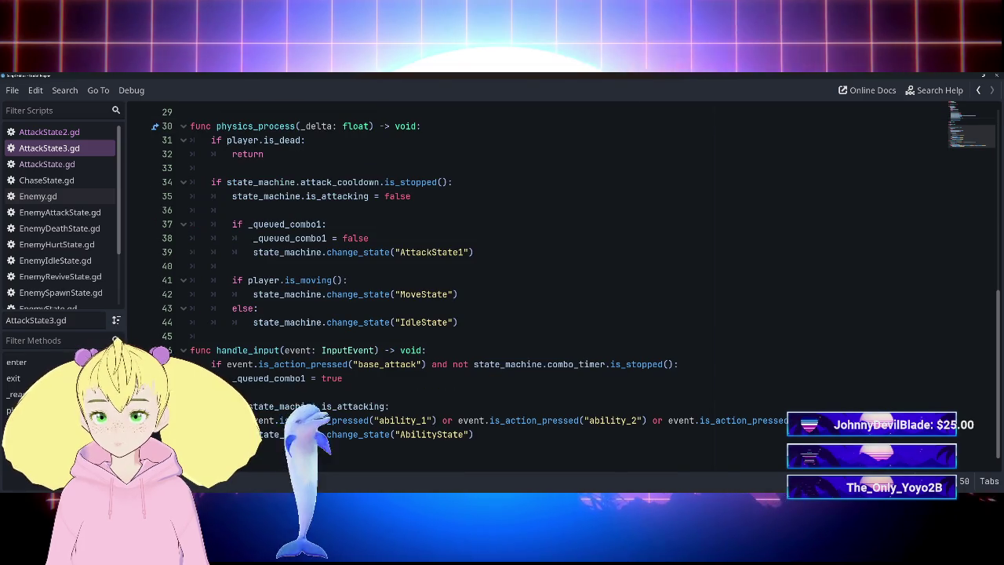
pyautogui.hotkey('shift', 'End')
pyautogui.press('Delete')
pyautogui.scroll(6, 439, 322)
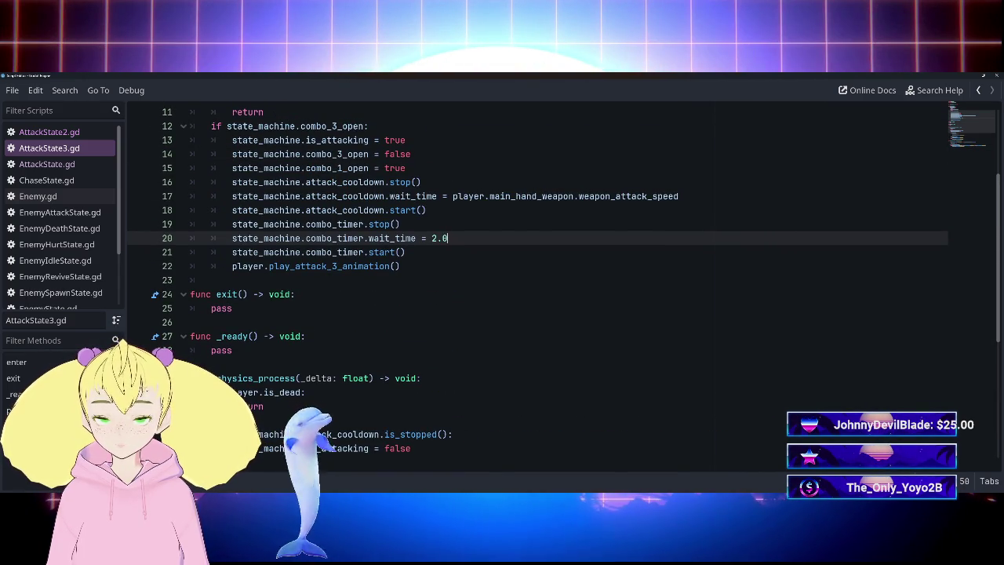
pyautogui.scroll(2, 537, 290)
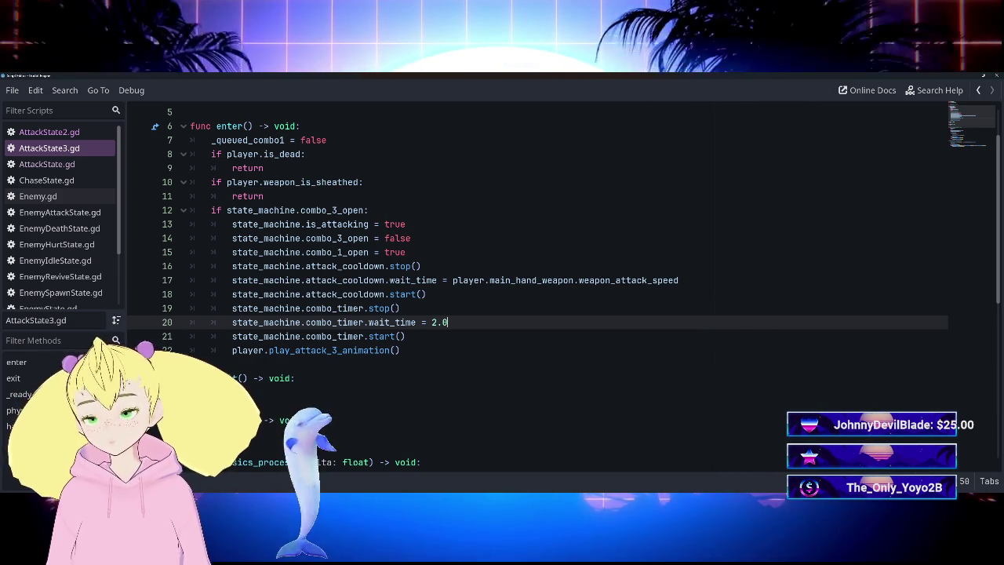
pyautogui.scroll(-3, 549, 291)
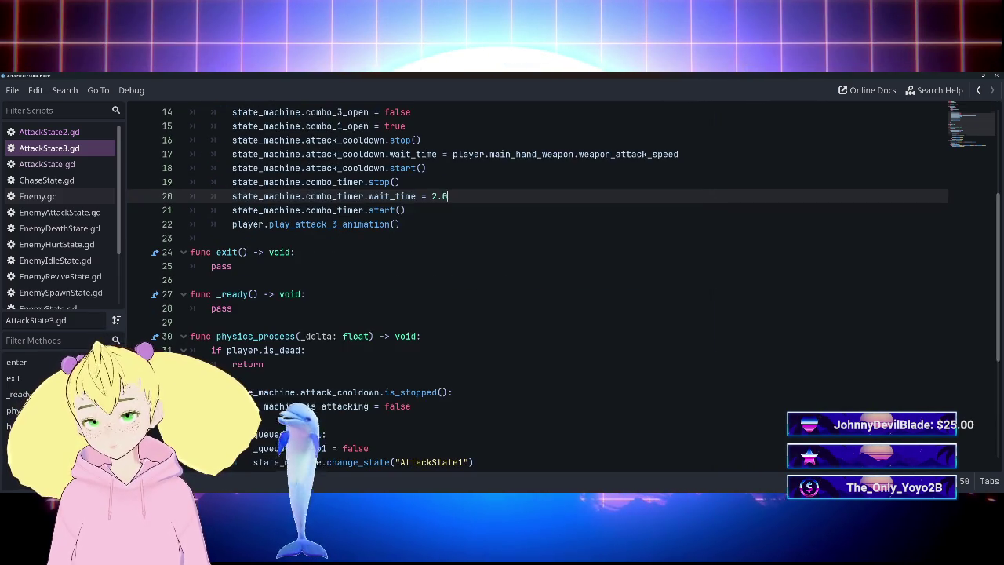
pyautogui.scroll(-4, 549, 290)
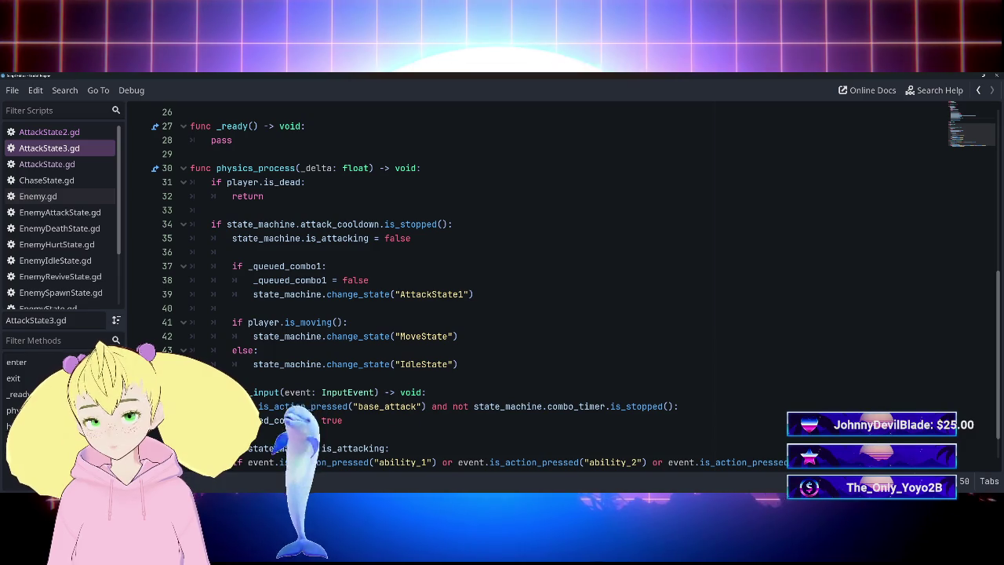
pyautogui.scroll(4, 549, 290)
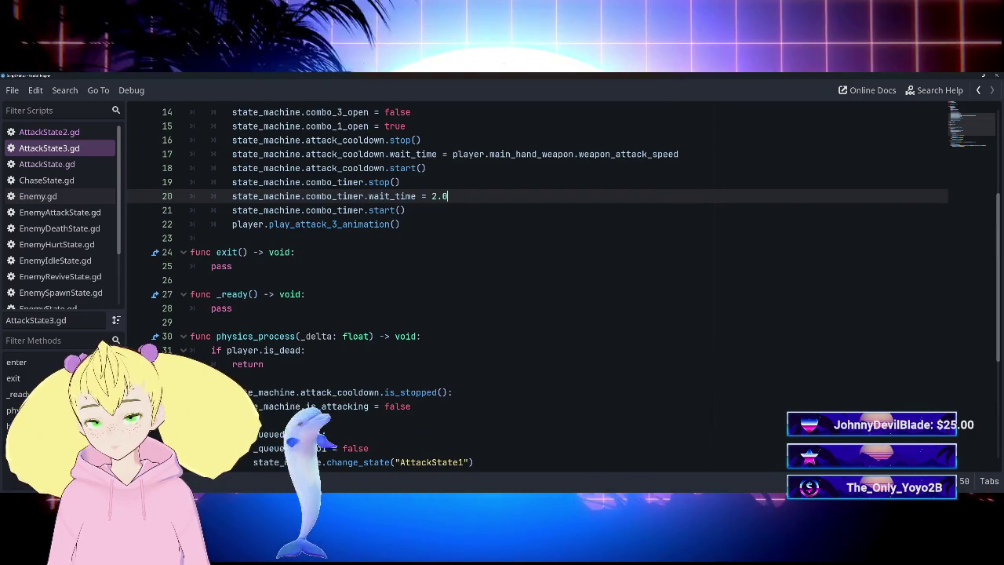
pyautogui.click(78, 133)
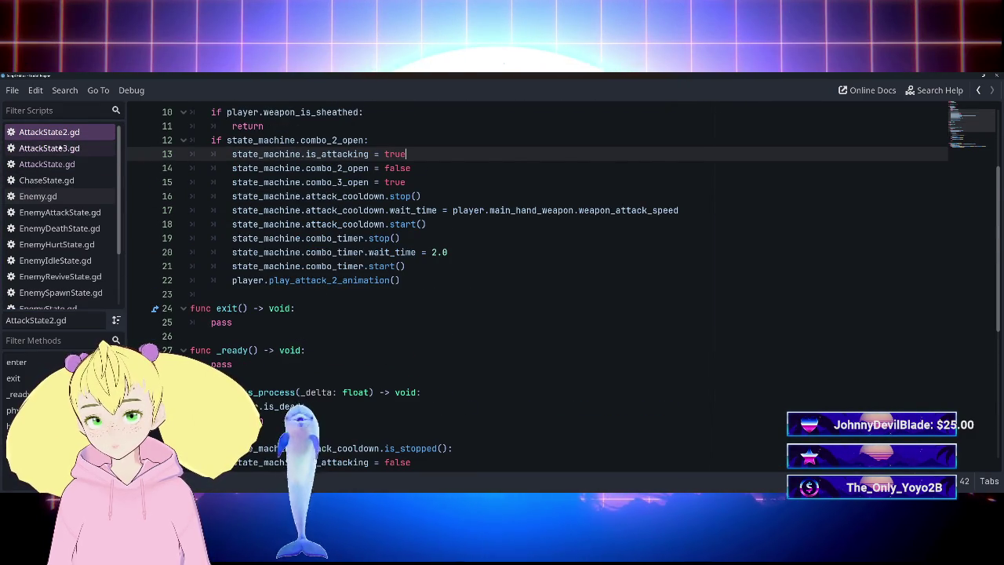
# Compare AttackState3.gd and AttackState.gd's combo timer 2.0 lines, then return to the 3D editor with Ctrl+F2.
pyautogui.click(62, 147)
pyautogui.click(79, 164)
pyautogui.click(79, 148)
pyautogui.click(86, 164)
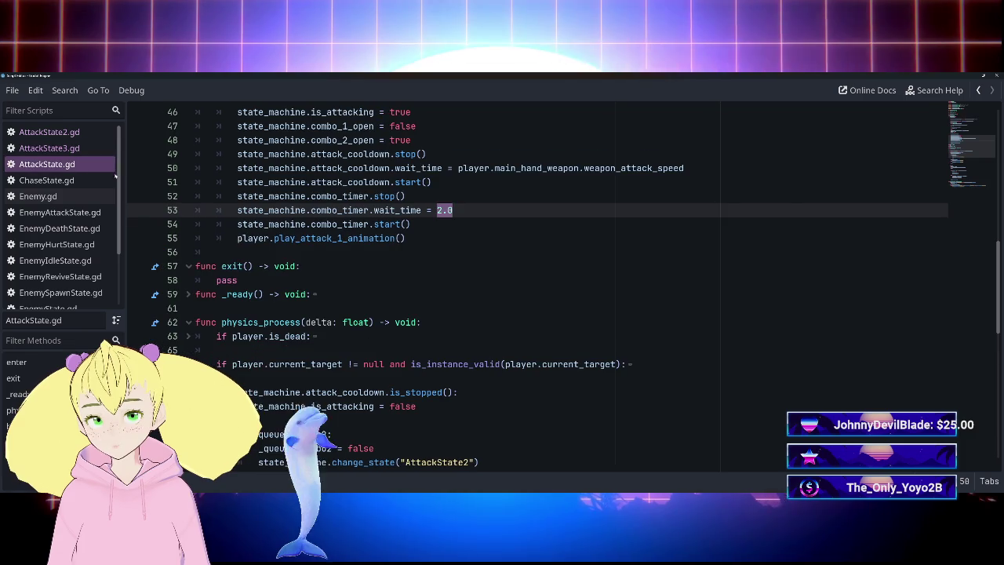
pyautogui.press('Down')
pyautogui.press('Down')
pyautogui.press('Down')
pyautogui.press('Up')
pyautogui.press('Up')
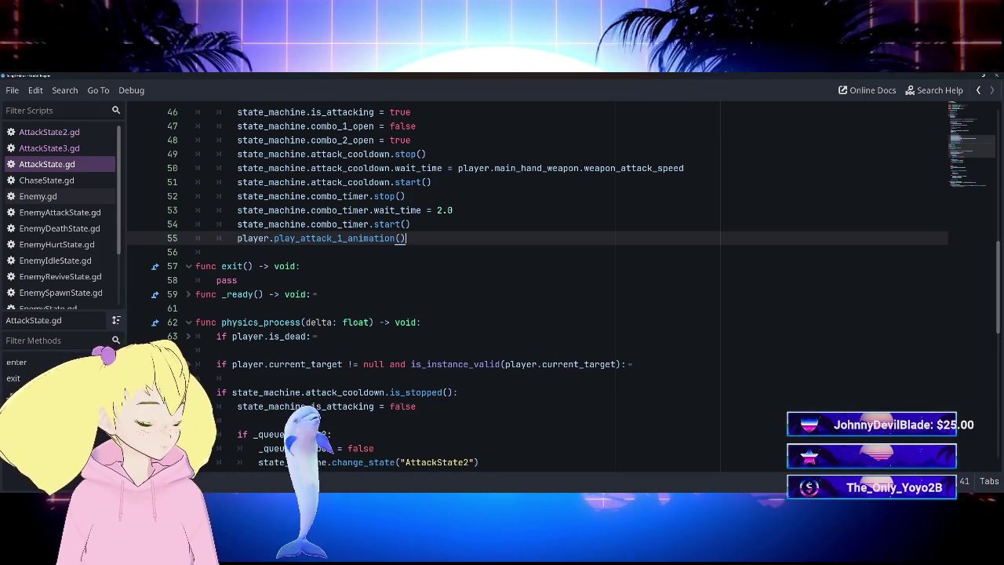
pyautogui.hotkey('ctrl', 'F2')
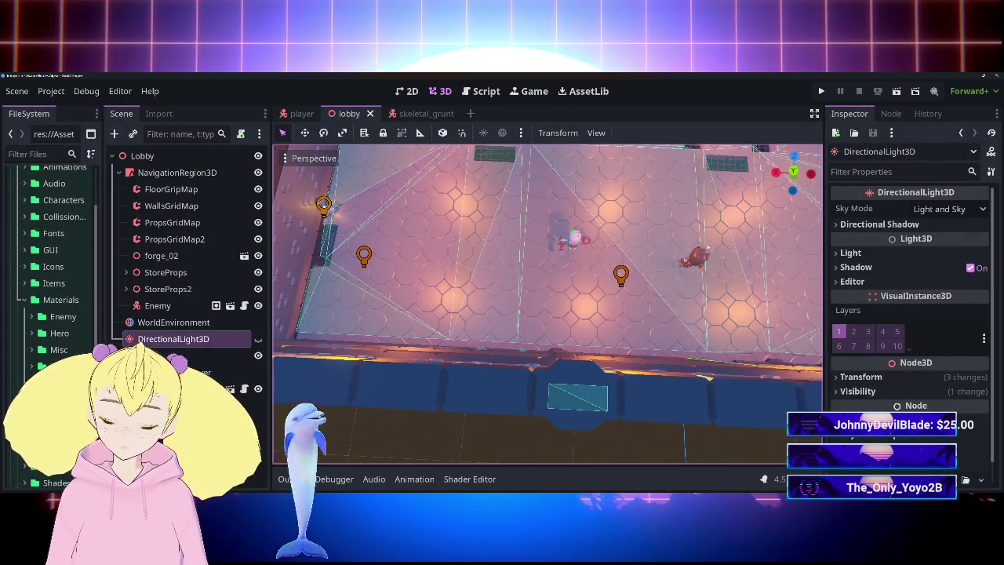
# Run the game with F5, walk the player down, right and up the lobby, then stop the test.
pyautogui.press('F5')
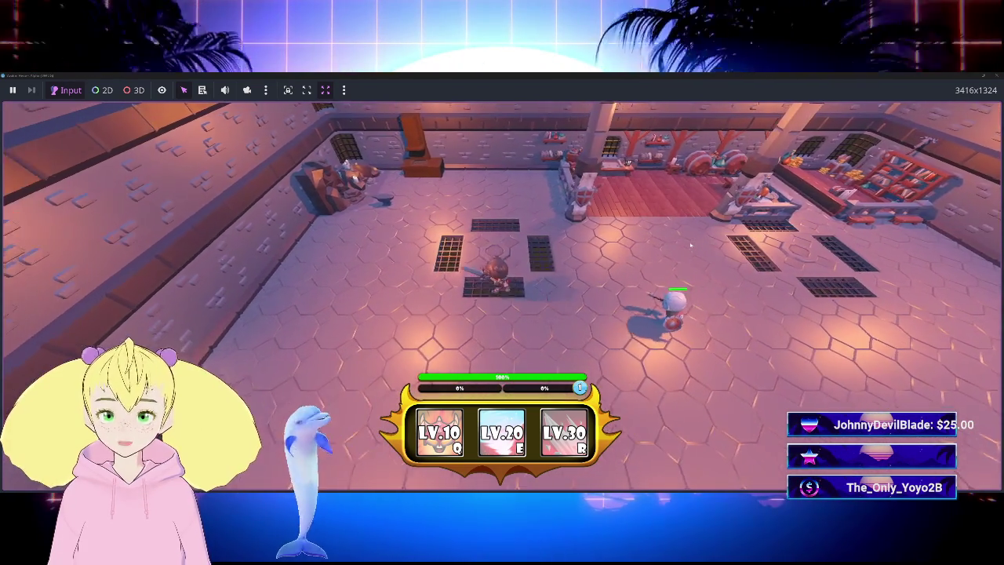
pyautogui.press('s')
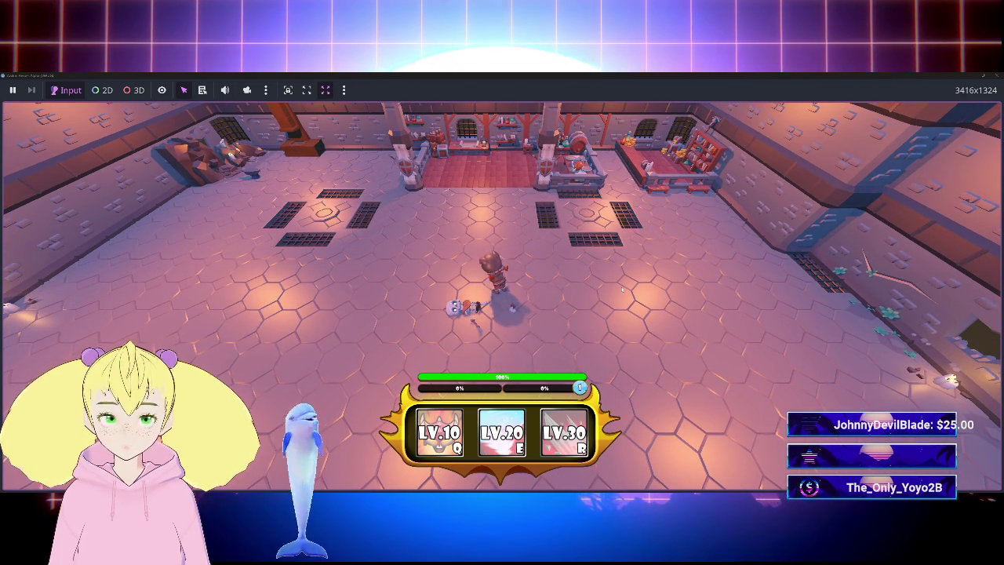
pyautogui.press('d')
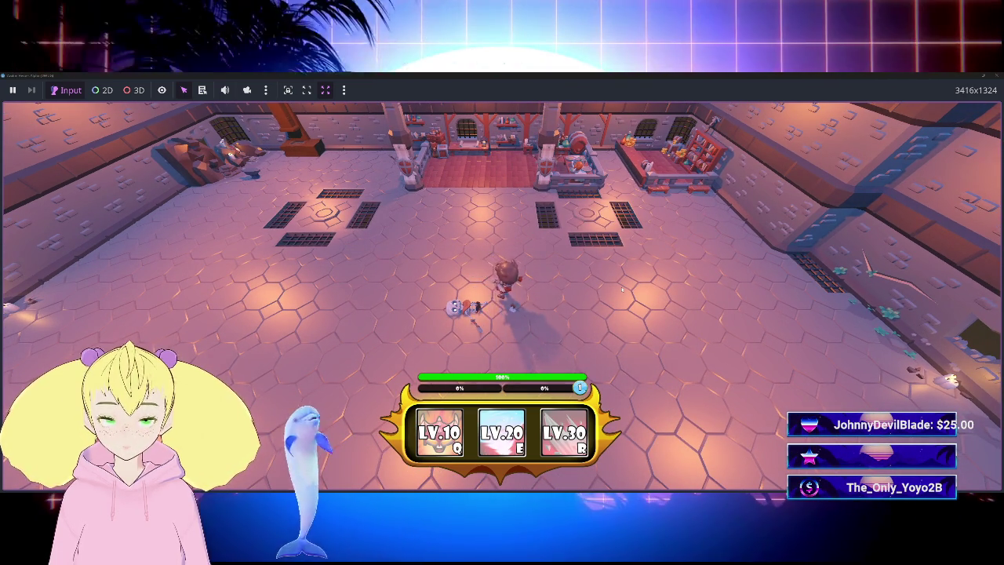
pyautogui.press('w')
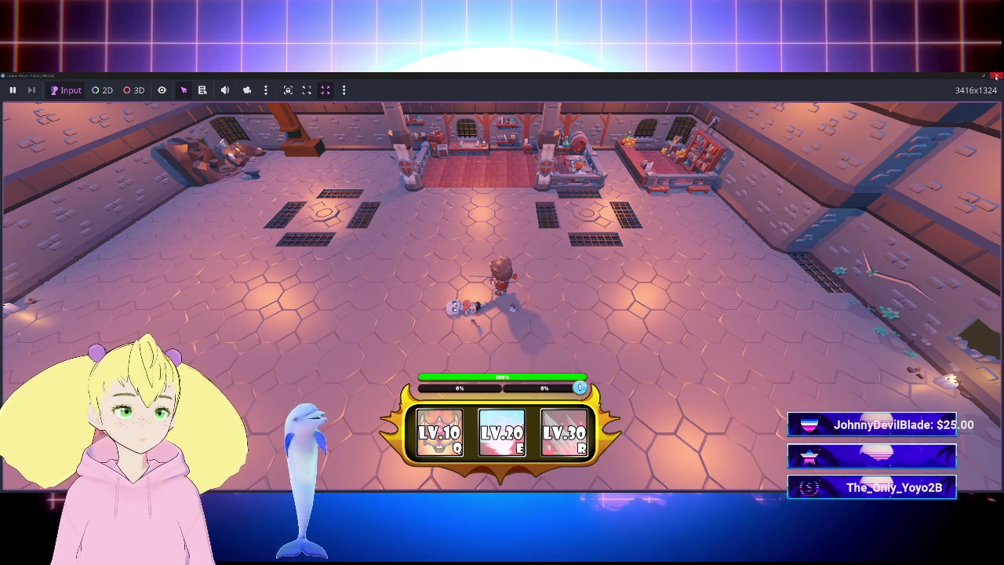
pyautogui.click(995, 75)
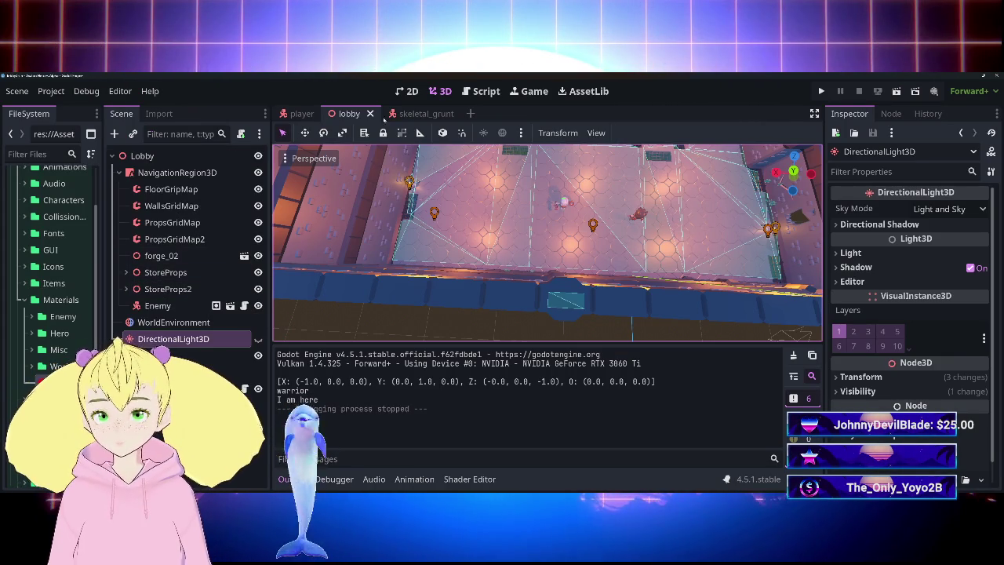
# Open AttackState3.gd in the Script workspace and expand the code view to fill the window.
pyautogui.click(486, 91)
pyautogui.click(330, 190)
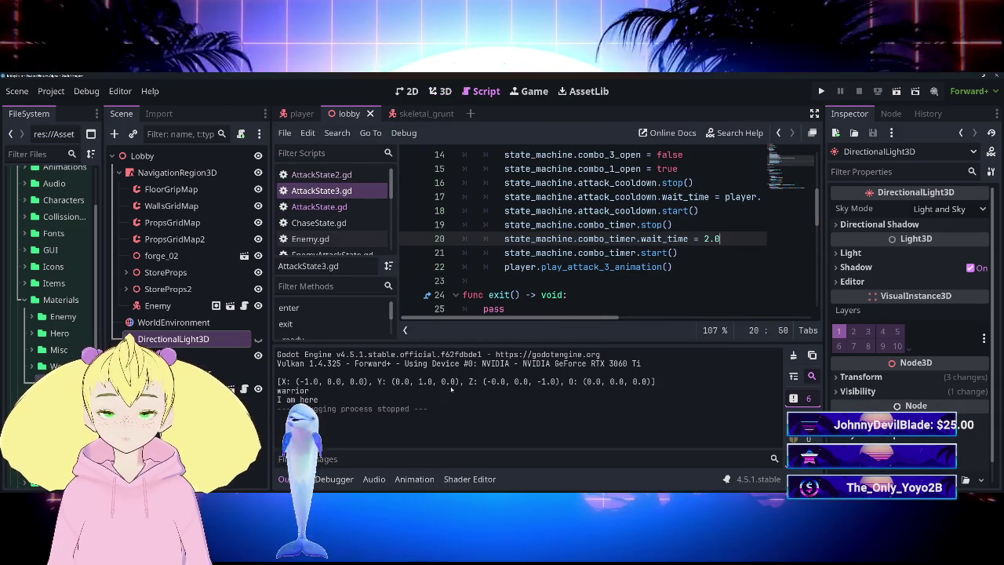
pyautogui.click(813, 132)
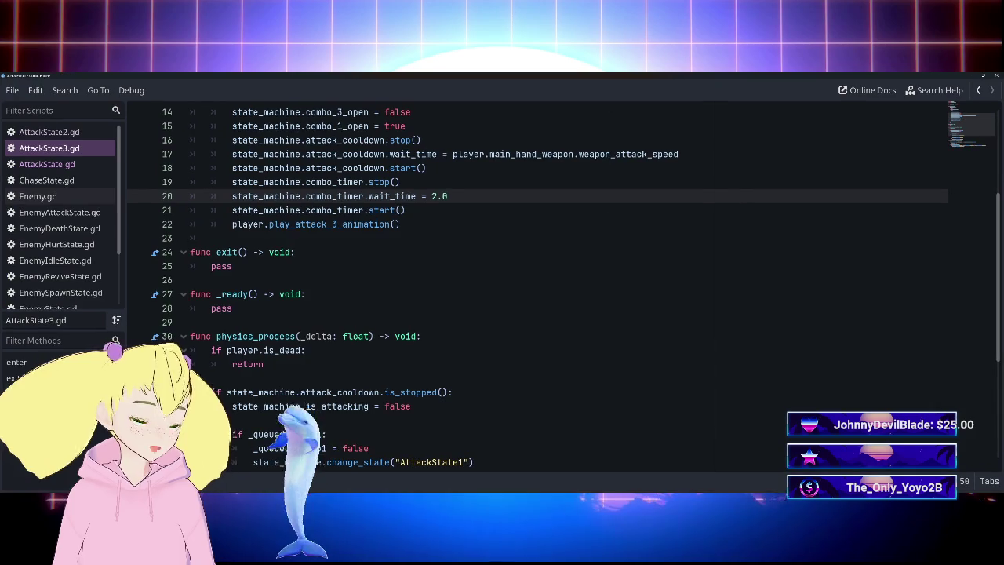
# Scroll through AttackState3.gd's enter and physics_process code, placing the caret at the end of line 41.
pyautogui.scroll(3, 539, 284)
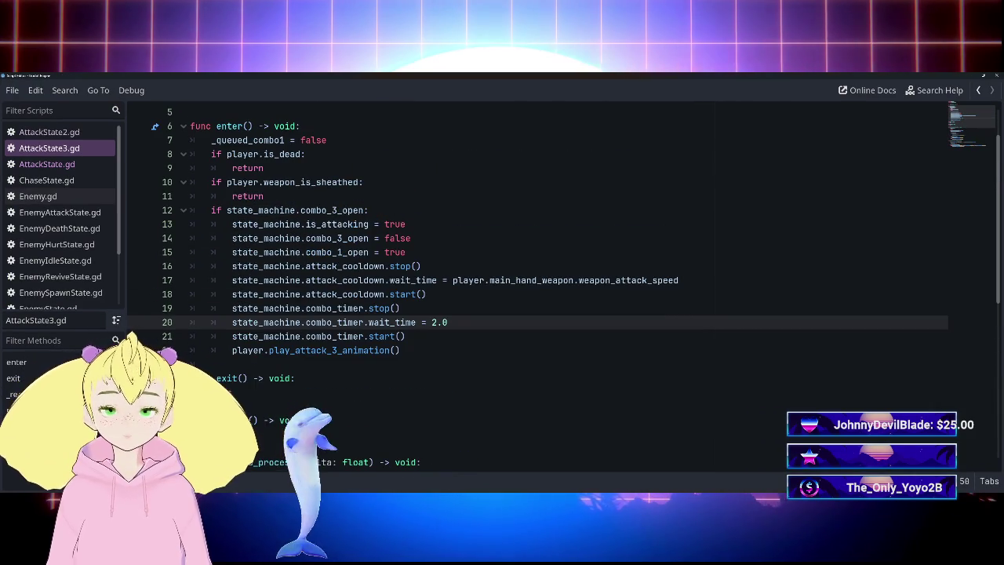
pyautogui.scroll(-7, 538, 290)
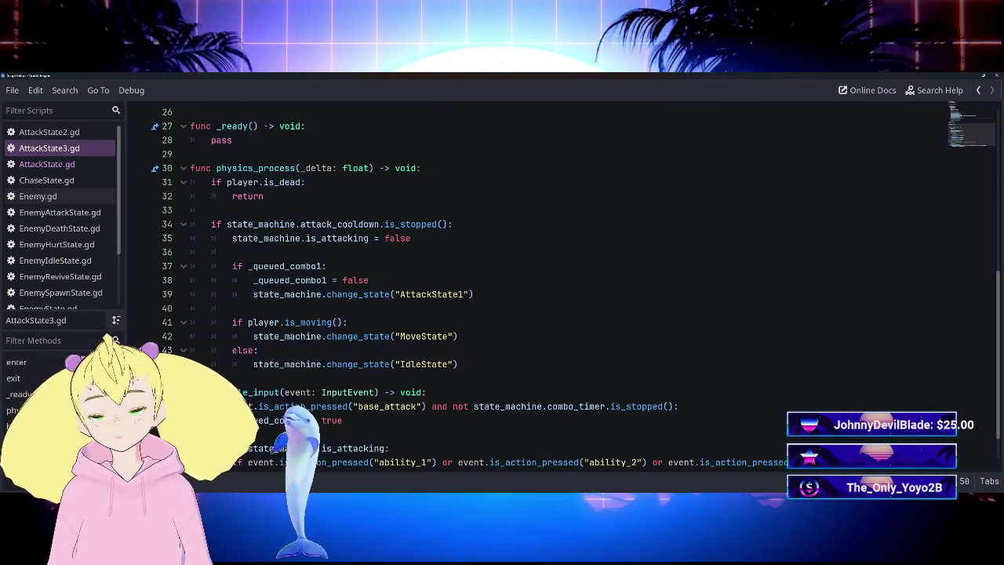
pyautogui.scroll(-1, 538, 290)
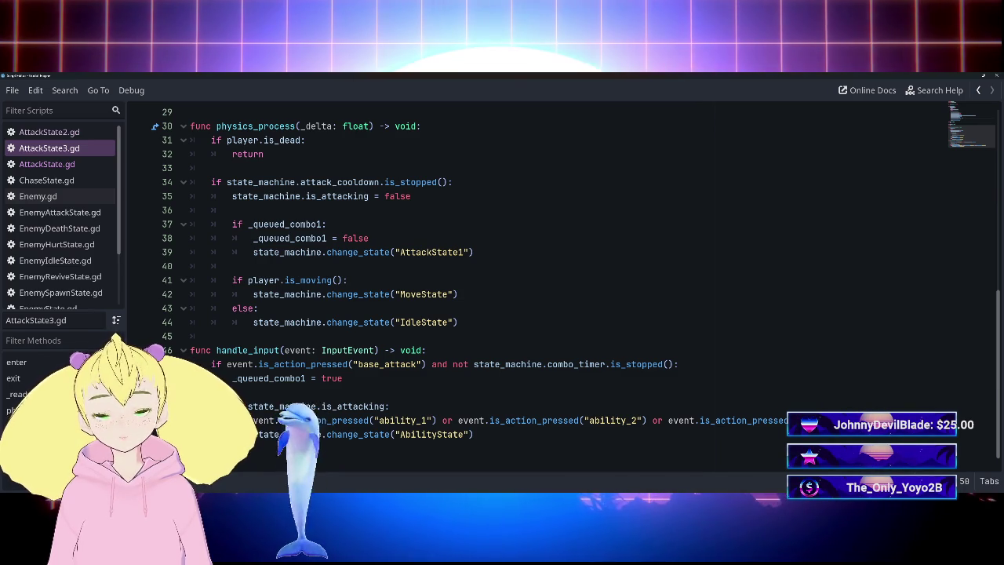
pyautogui.scroll(1, 538, 290)
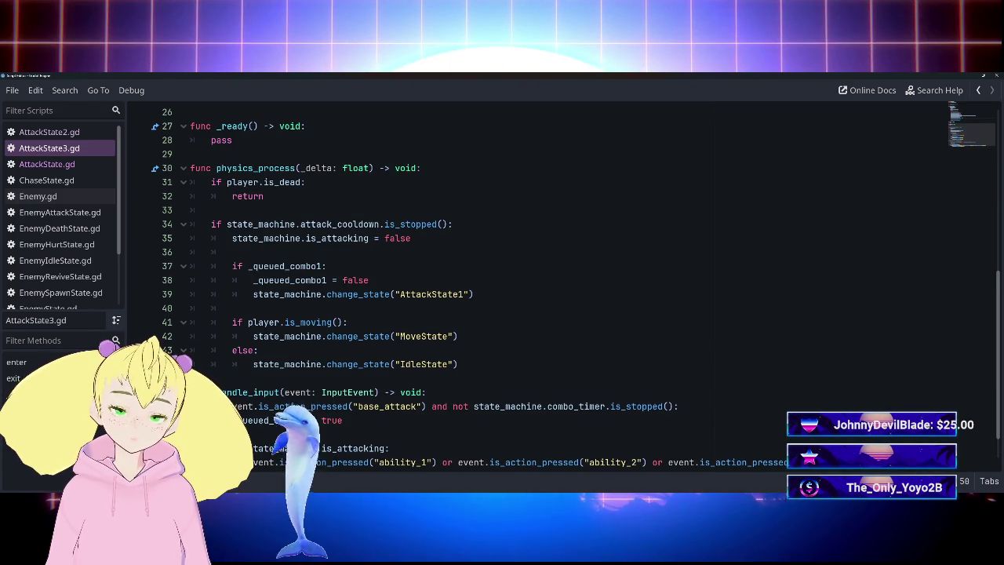
pyautogui.scroll(4, 538, 290)
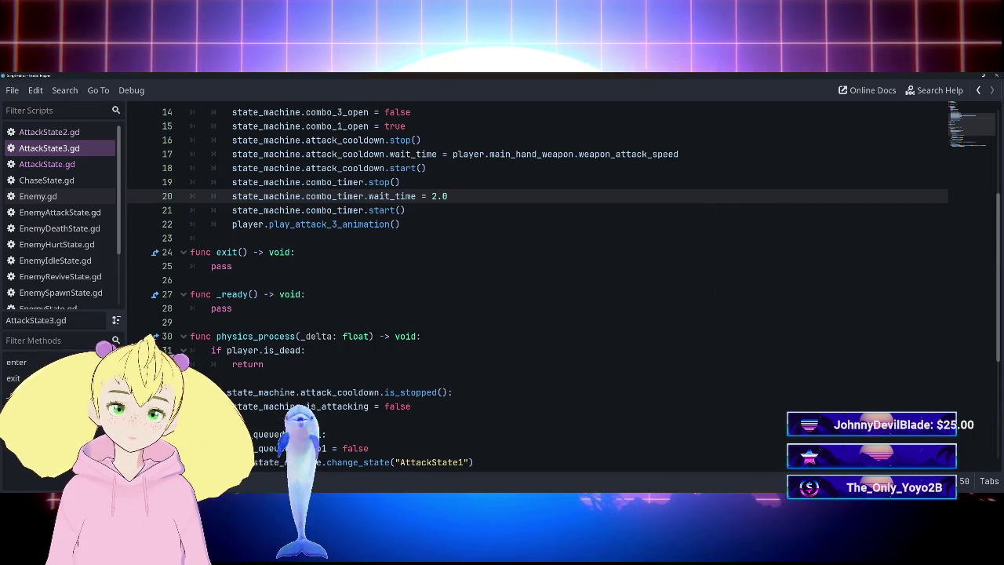
pyautogui.scroll(-5, 538, 290)
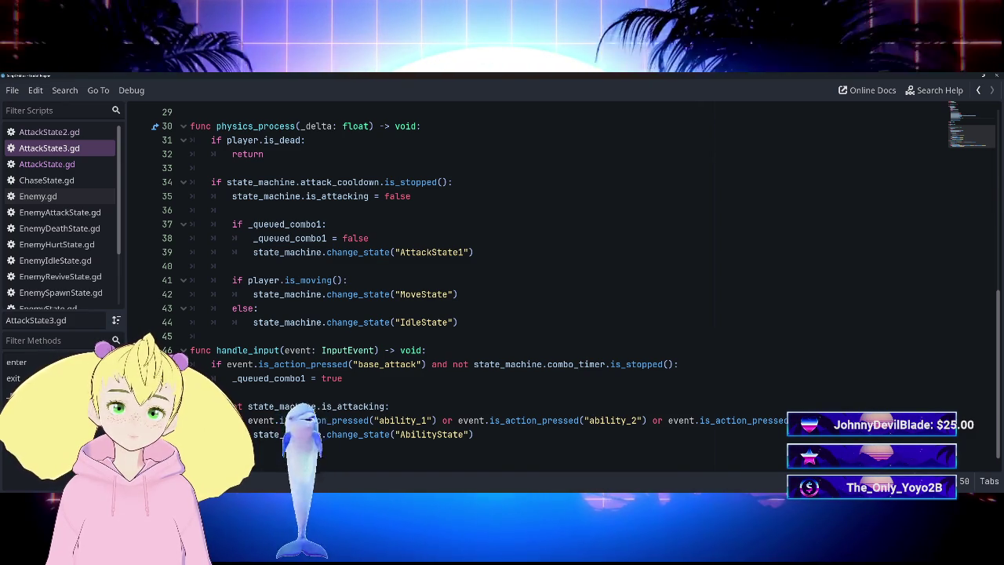
pyautogui.scroll(3, 549, 290)
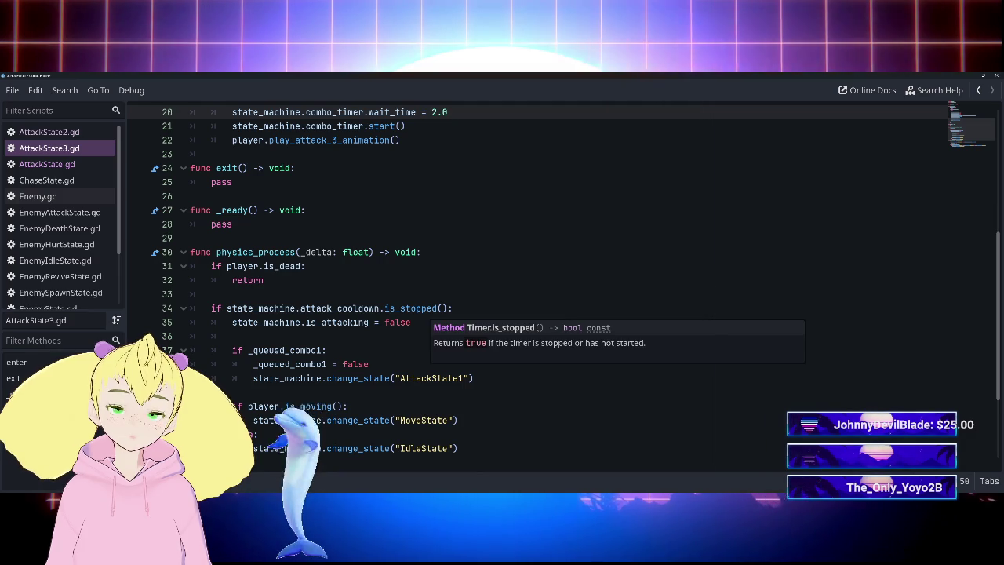
pyautogui.scroll(-3, 415, 308)
pyautogui.scroll(3, 415, 308)
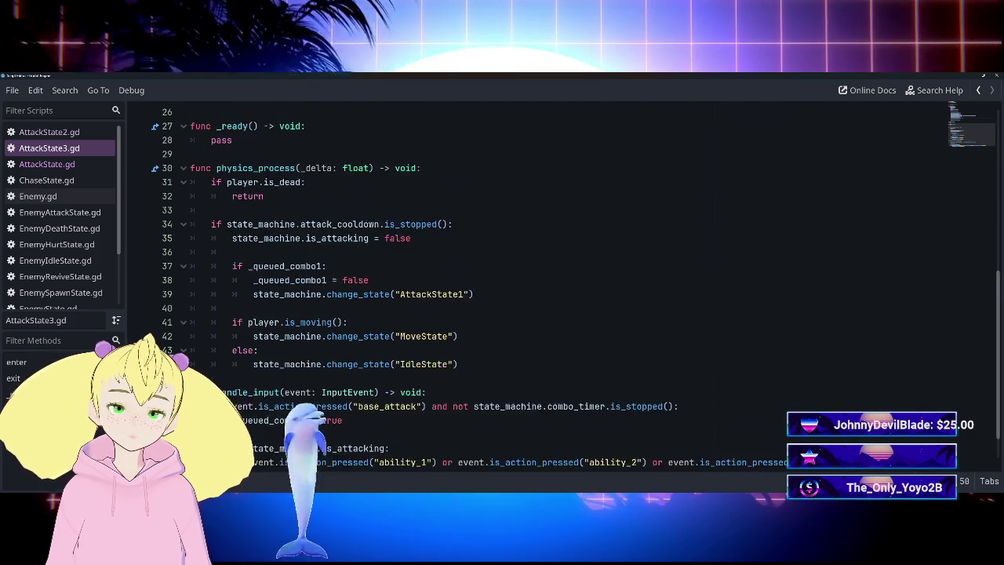
pyautogui.scroll(-2, 416, 308)
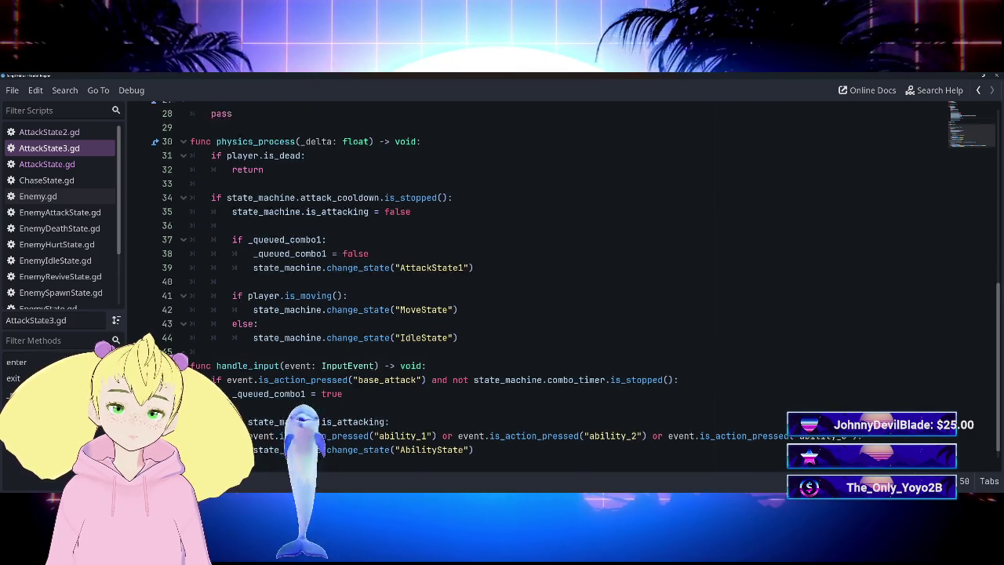
pyautogui.scroll(2, 416, 309)
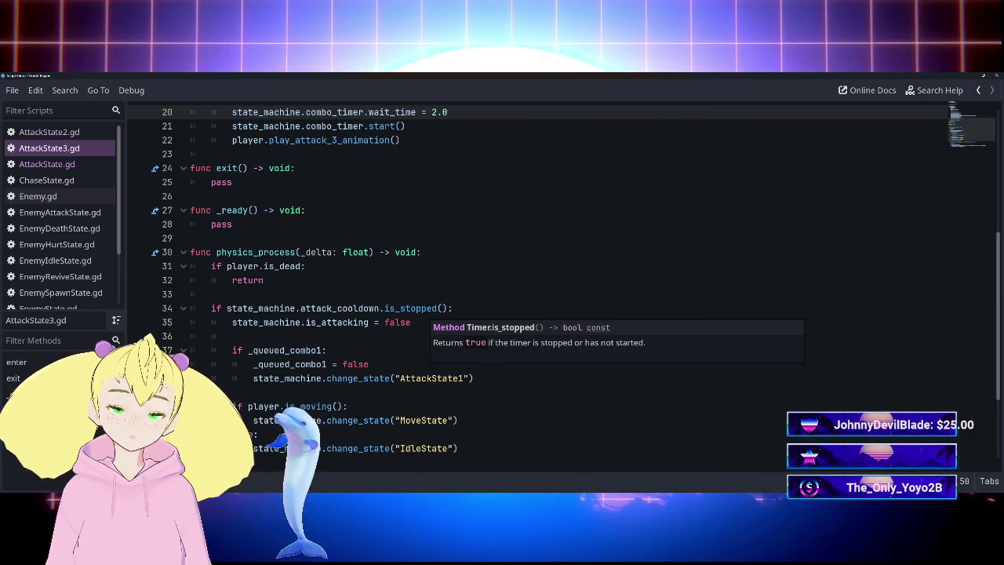
pyautogui.scroll(-3, 416, 308)
pyautogui.scroll(2, 415, 309)
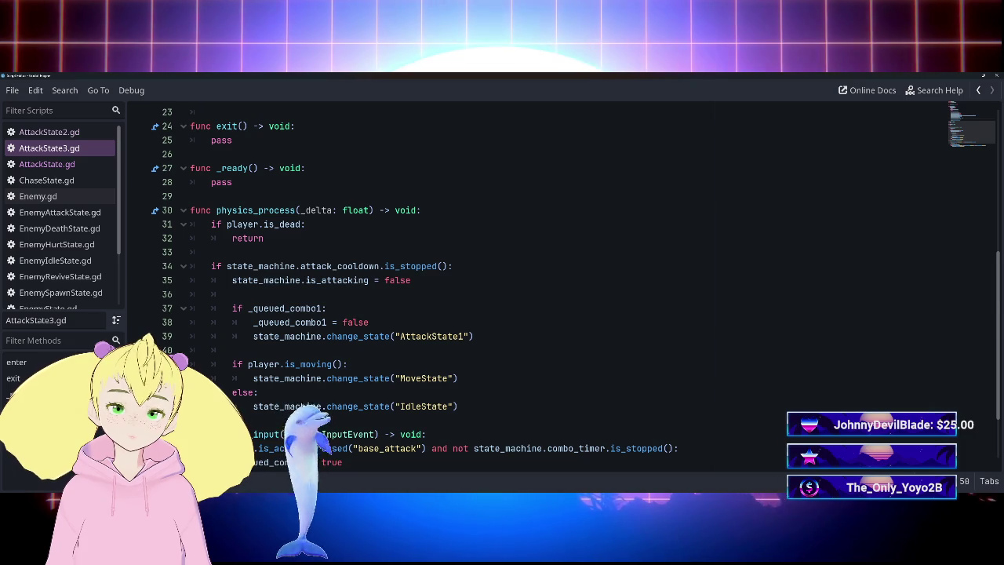
pyautogui.scroll(-2, 416, 308)
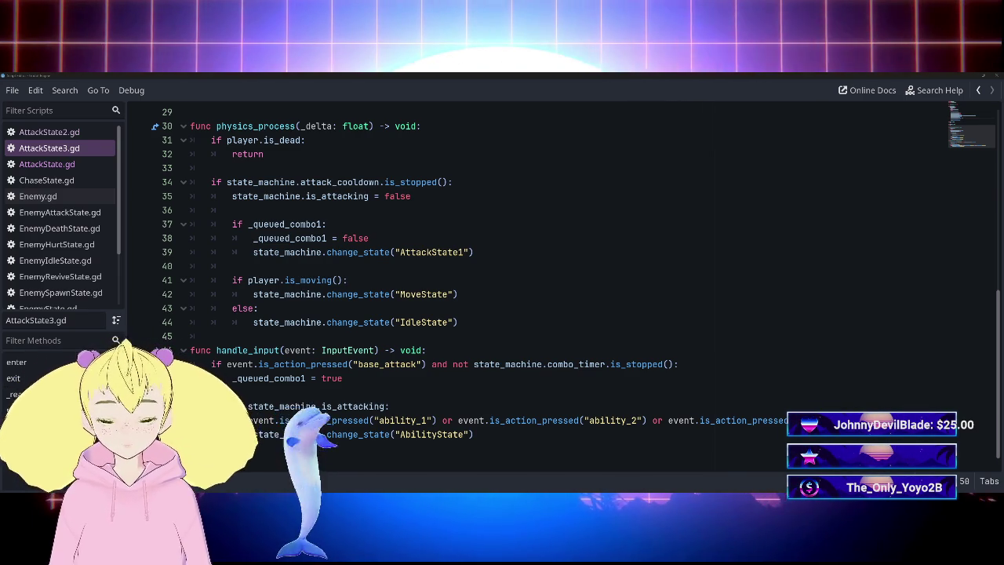
pyautogui.click(347, 280)
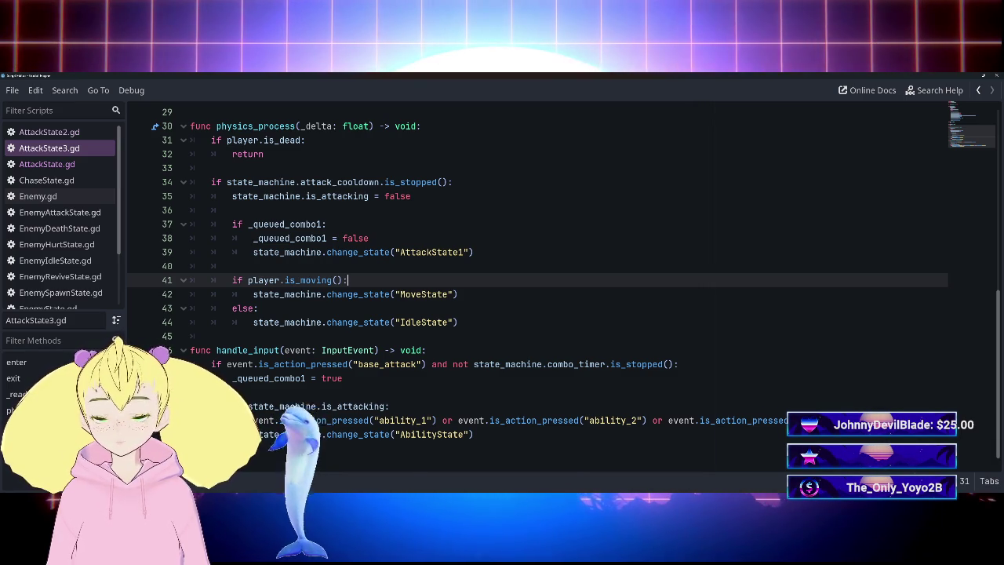
pyautogui.scroll(2, 549, 290)
pyautogui.scroll(5, 266, 267)
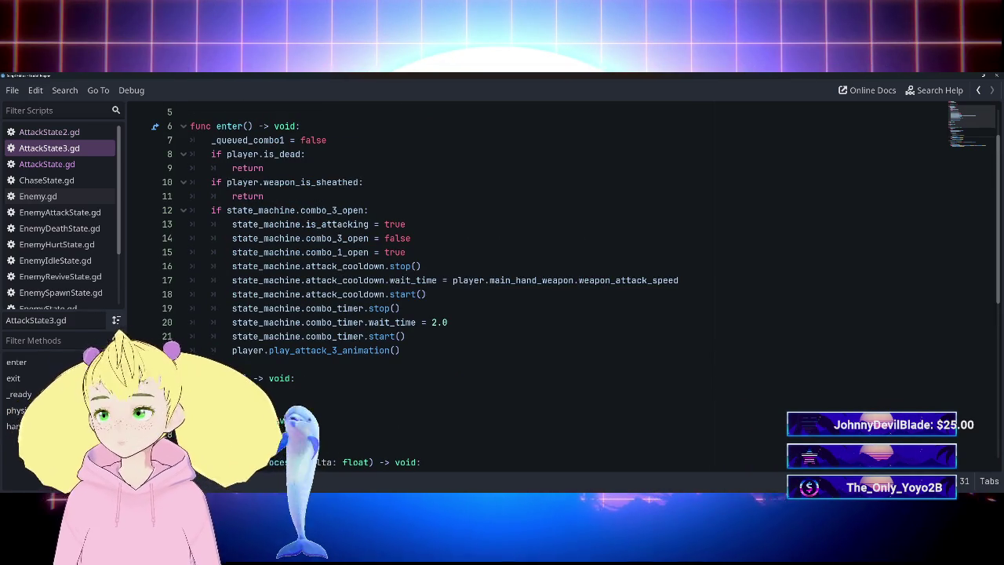
pyautogui.moveTo(232, 266)
pyautogui.mouseDown()
pyautogui.moveTo(348, 266)
pyautogui.moveTo(401, 350)
pyautogui.mouseUp()
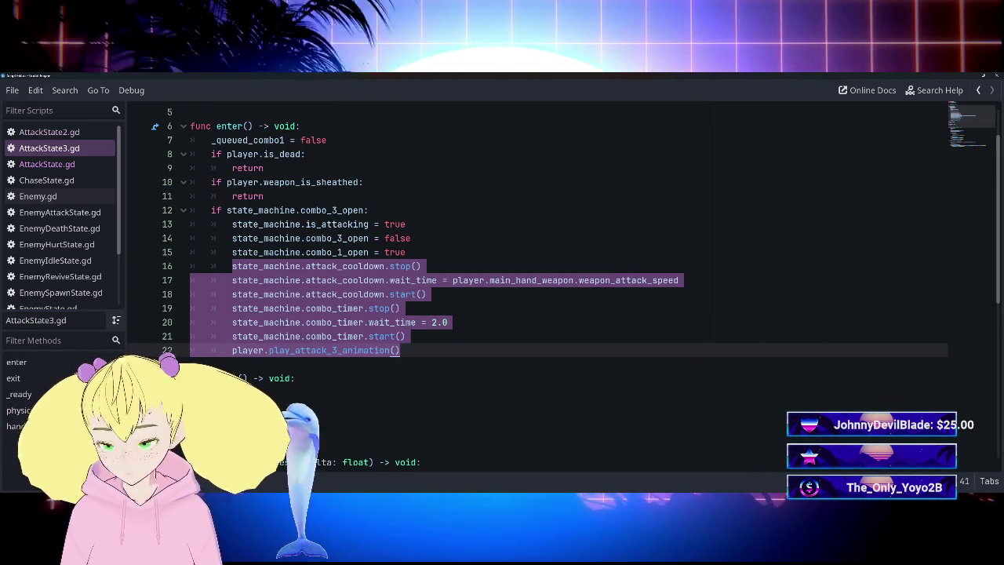
pyautogui.hotkey('ctrl', 'x')
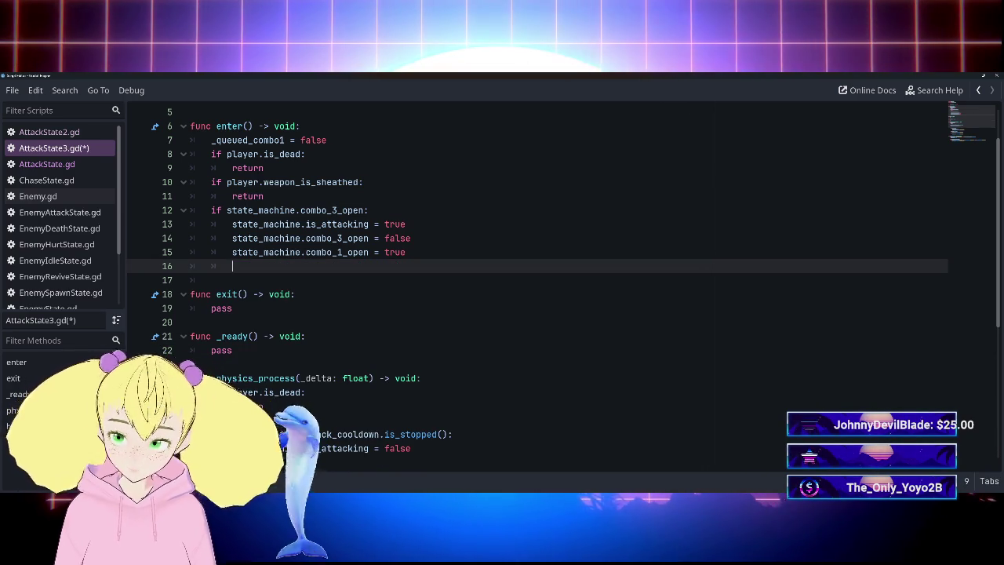
pyautogui.moveTo(232, 224)
pyautogui.mouseDown()
pyautogui.moveTo(406, 224)
pyautogui.moveTo(412, 238)
pyautogui.mouseUp()
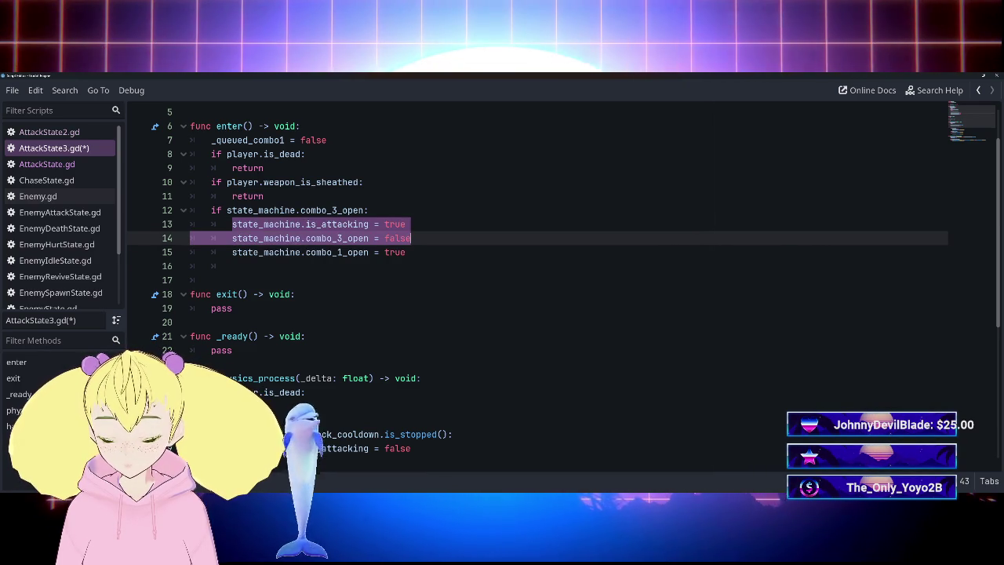
pyautogui.click(406, 252)
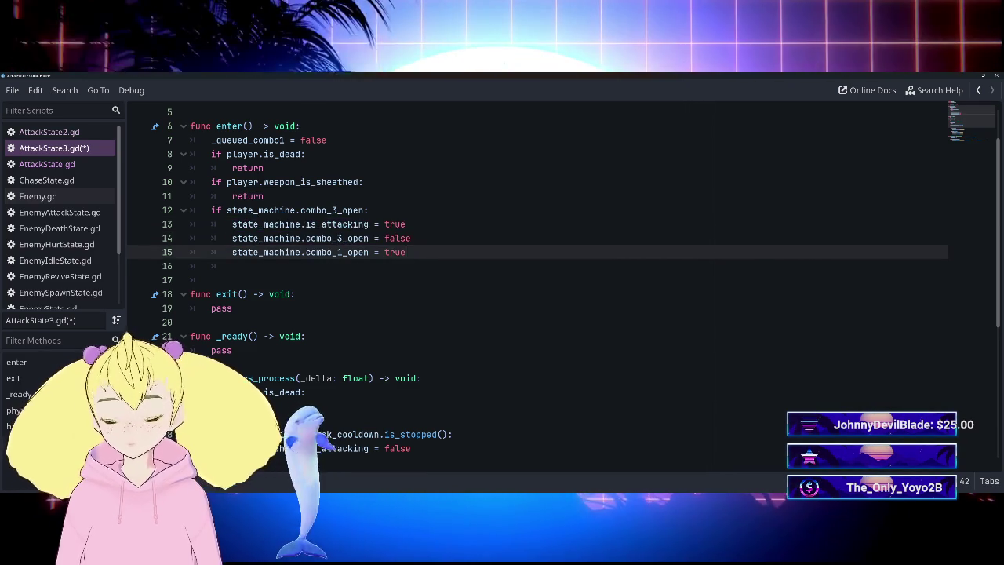
pyautogui.hotkey('ctrl', 'v')
pyautogui.click(401, 308)
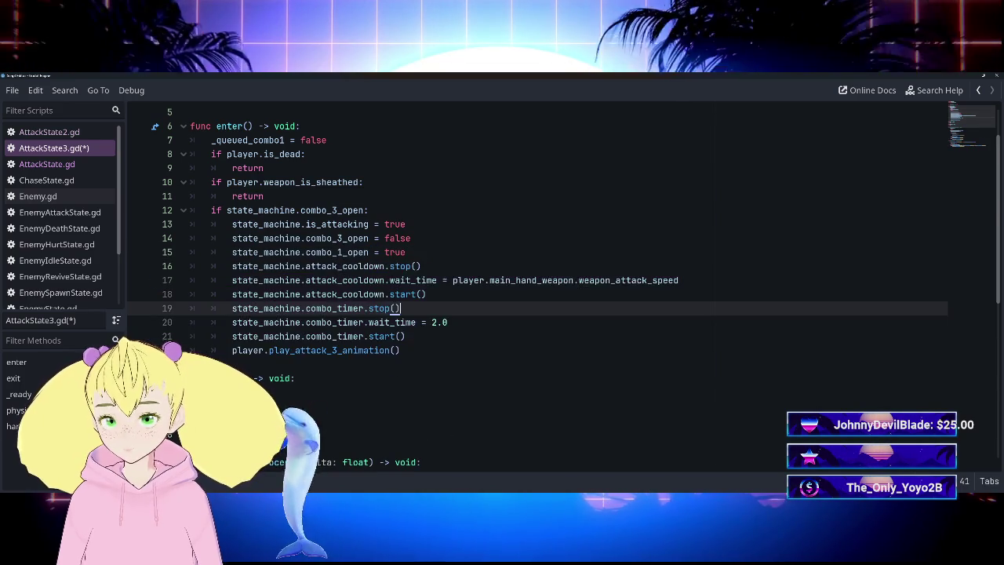
pyautogui.scroll(-4, 537, 290)
pyautogui.hotkey('ctrl', 's')
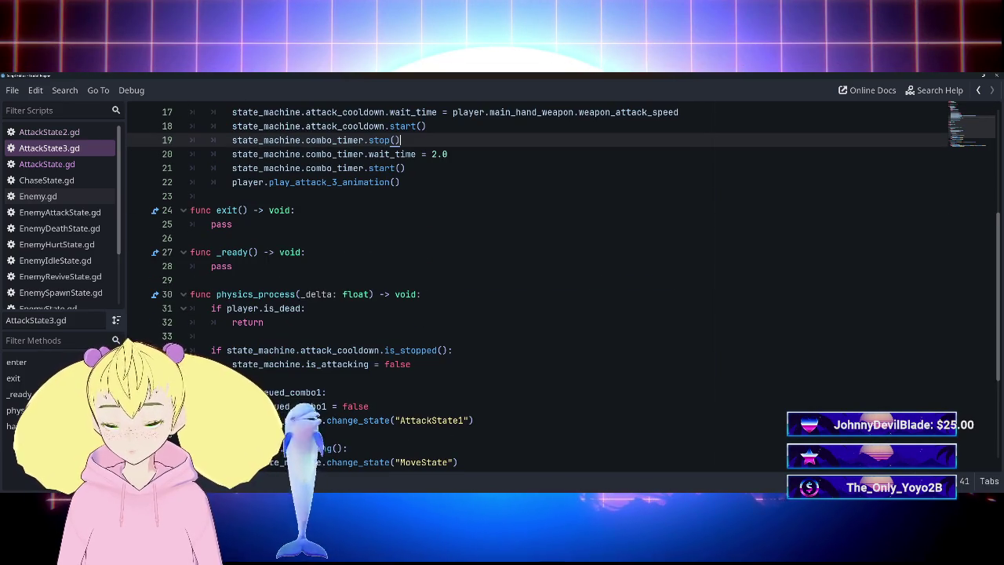
pyautogui.scroll(-1, 537, 291)
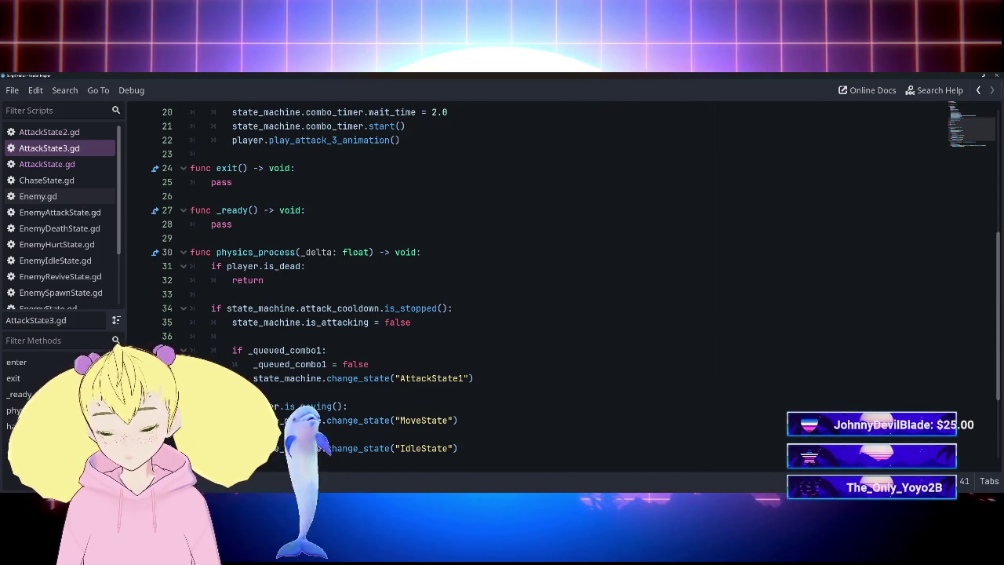
pyautogui.click(232, 336)
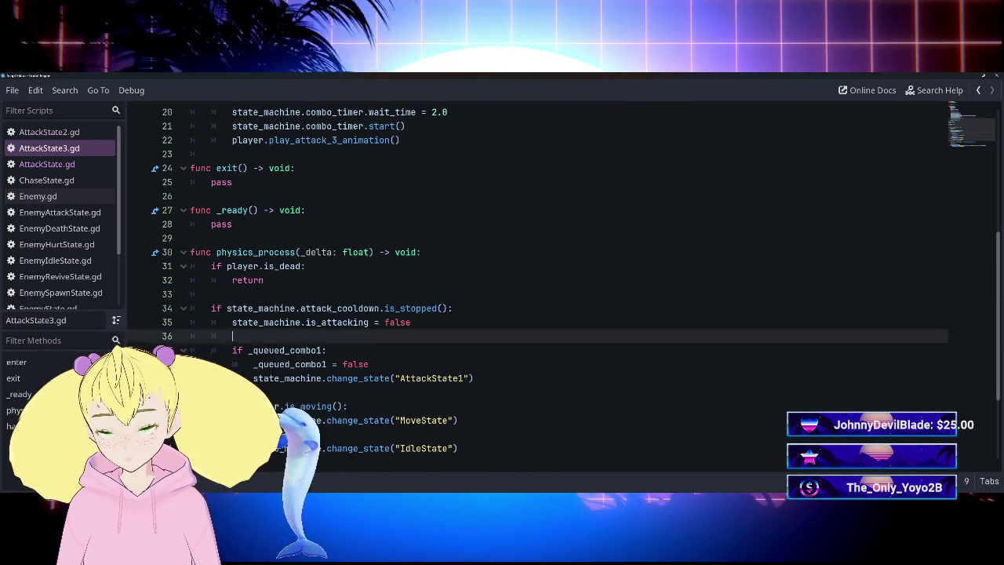
# Delete the queued combo1 block and add state_machine.combo_1_open = true under the cooldown check.
pyautogui.moveTo(233, 336); pyautogui.dragTo(474, 378)
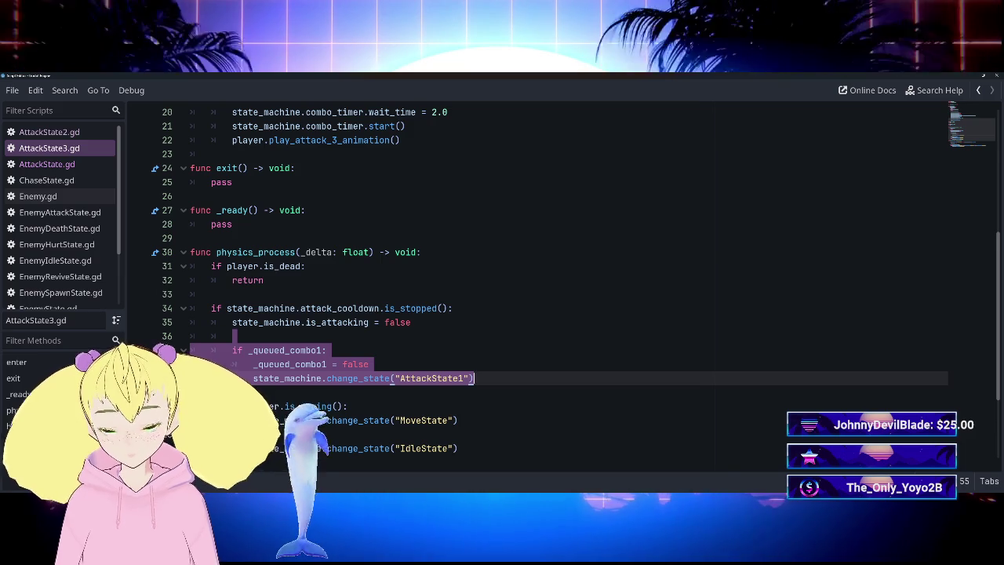
pyautogui.press('BackSpace')
pyautogui.press('Down')
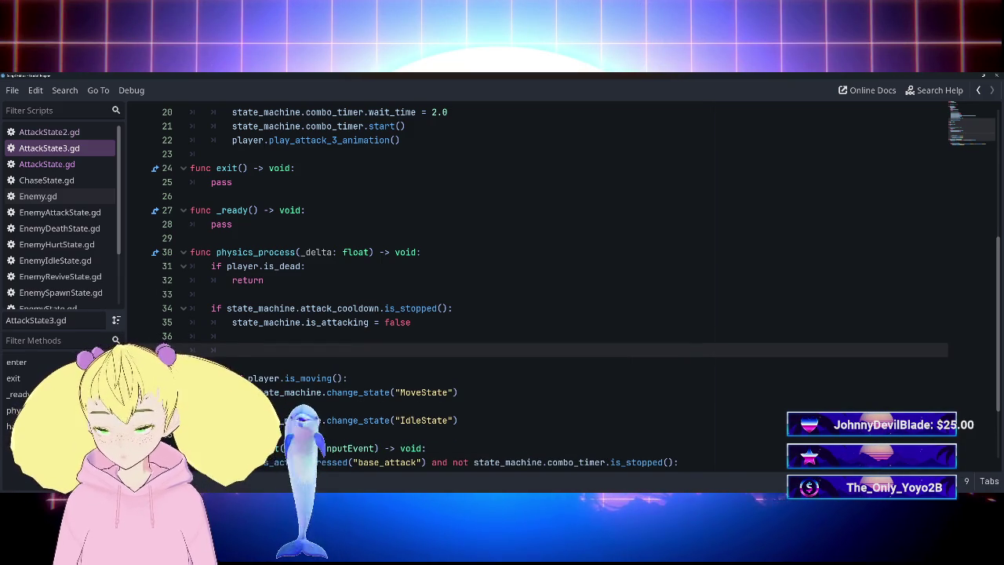
pyautogui.write('state_')
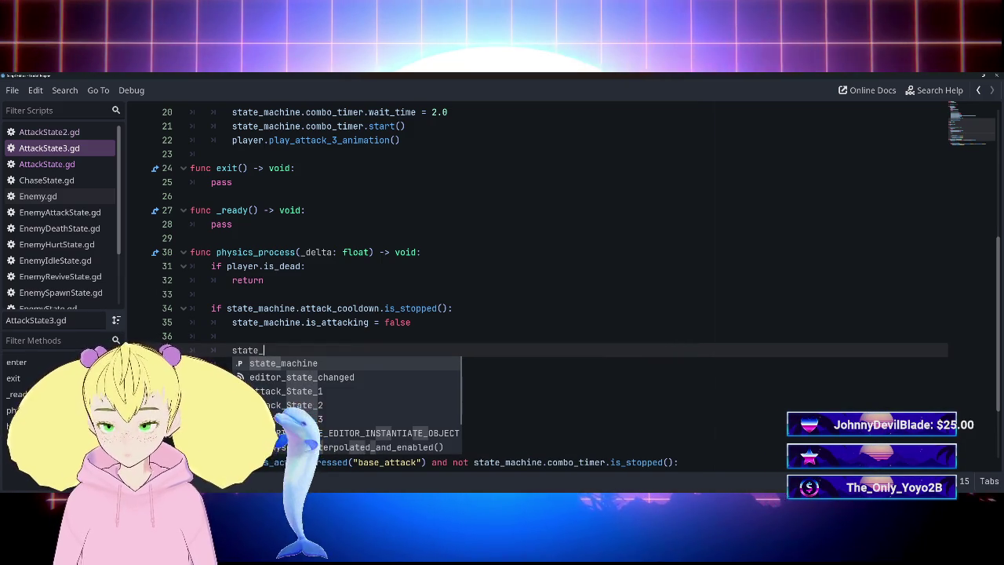
pyautogui.press('Return')
pyautogui.write('.')
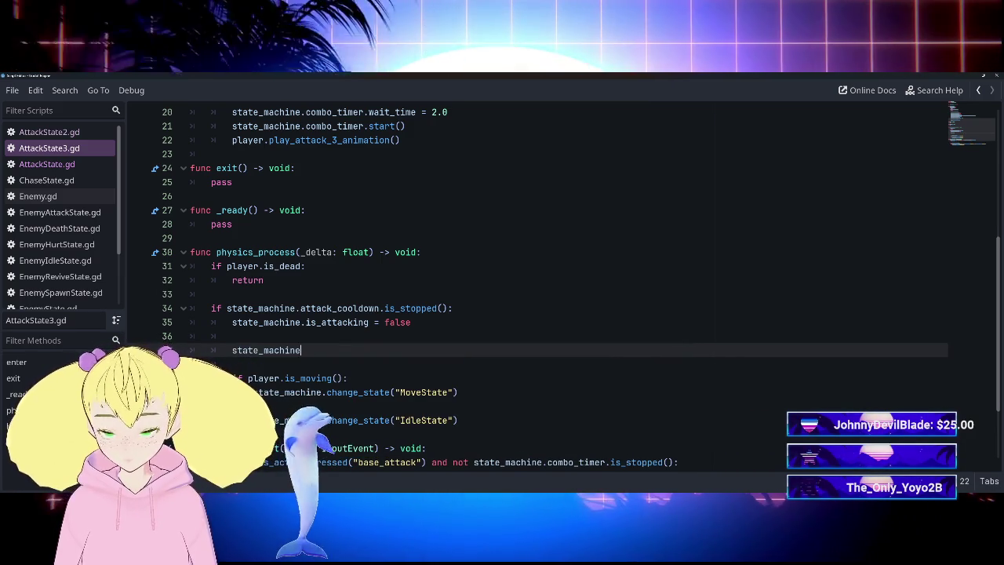
pyautogui.write('com')
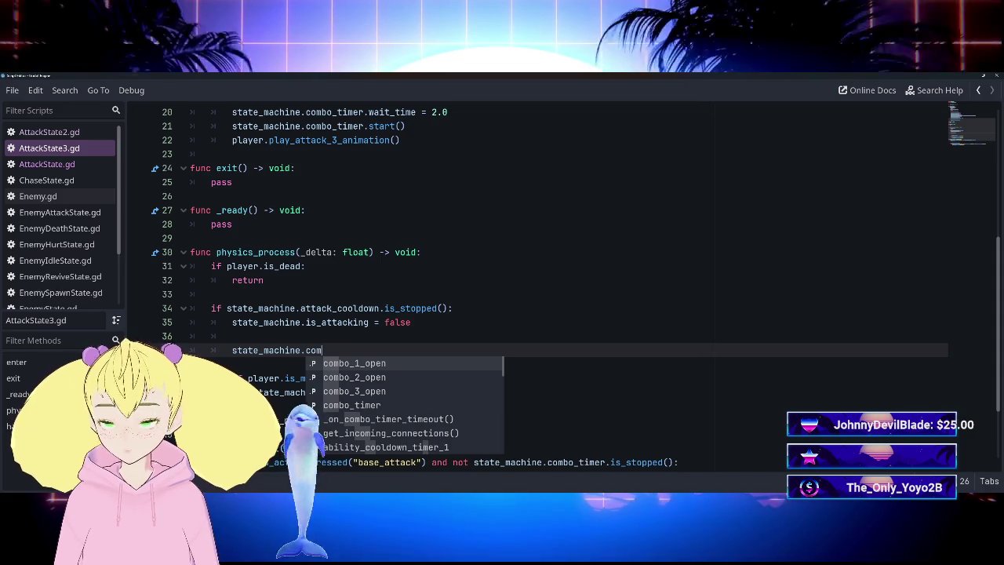
pyautogui.press('Return')
pyautogui.press('BackSpace')
pyautogui.press('BackSpace')
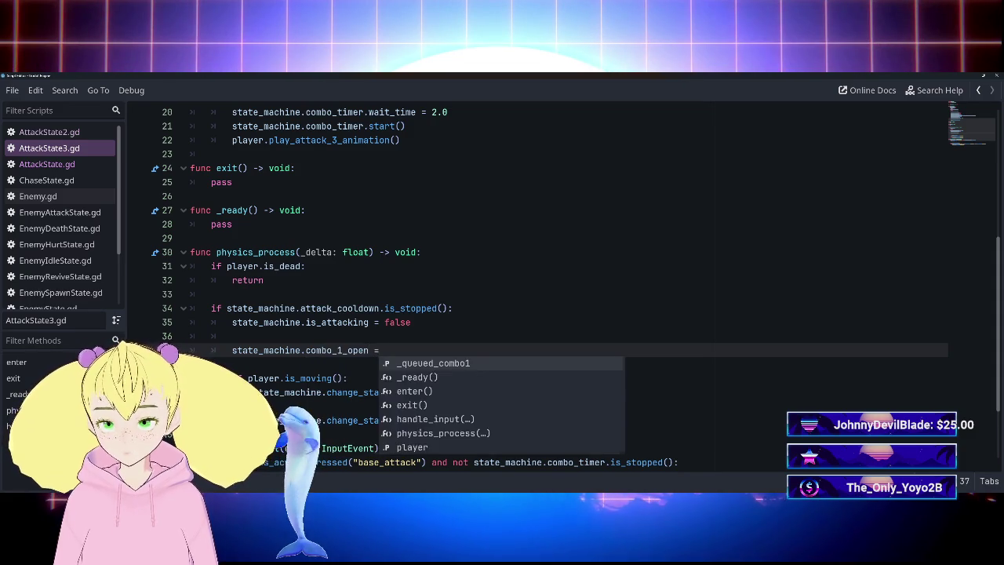
pyautogui.write('true')
pyautogui.press('Return')
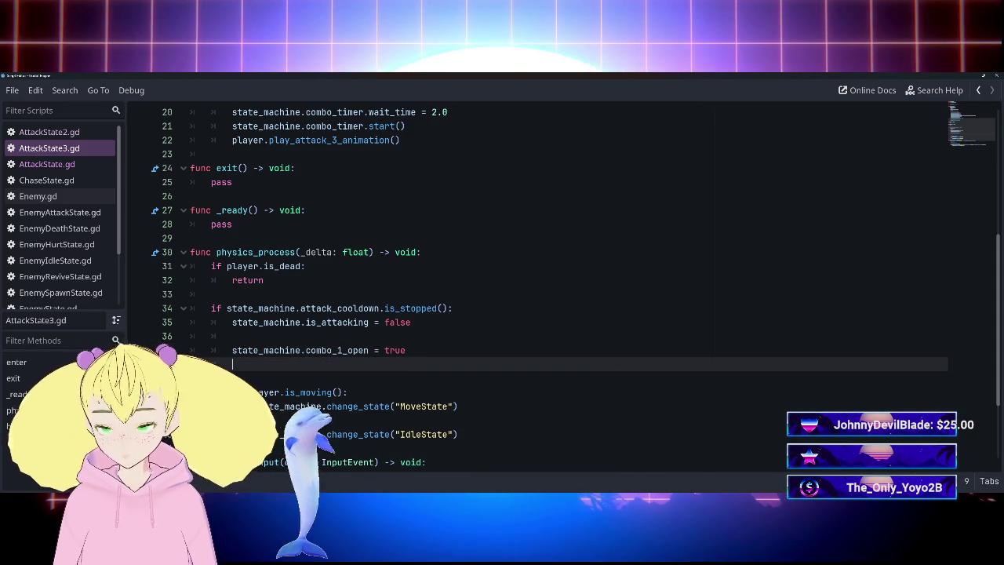
# Add state_machine.combo_2_open = false and state_machine.combo_3_open = false lines below it.
pyautogui.write('state')
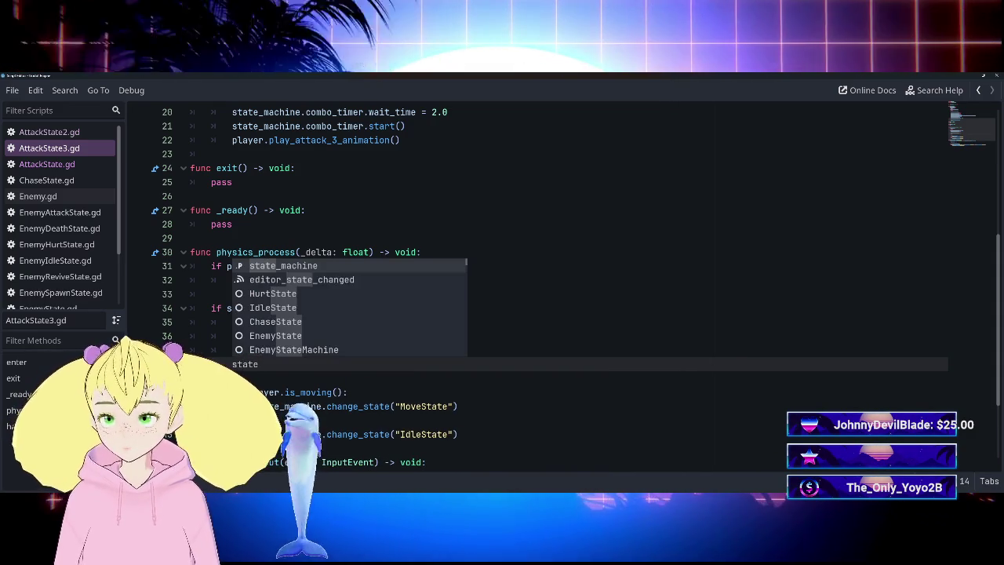
pyautogui.press('Return')
pyautogui.write('.co')
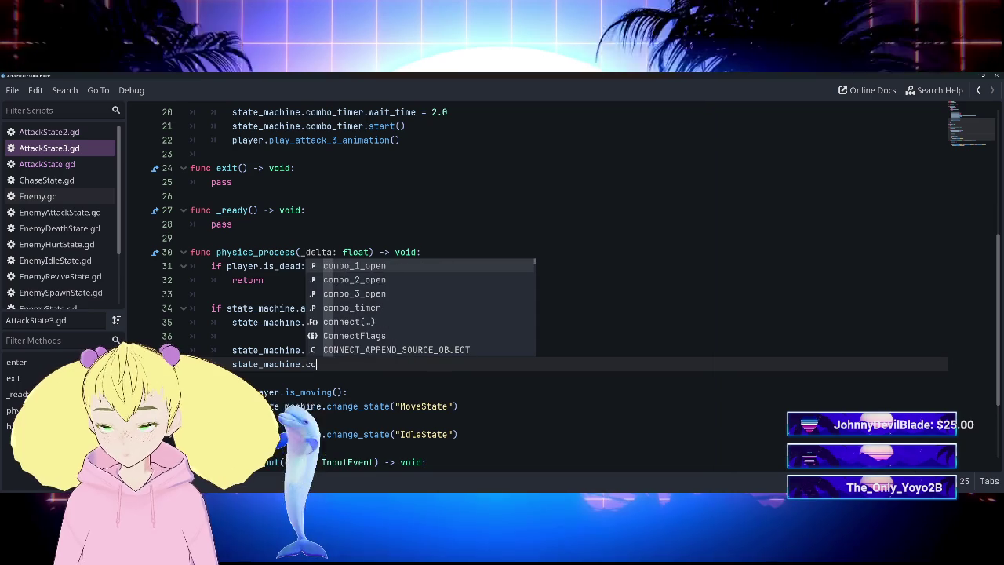
pyautogui.press('Down')
pyautogui.press('Return')
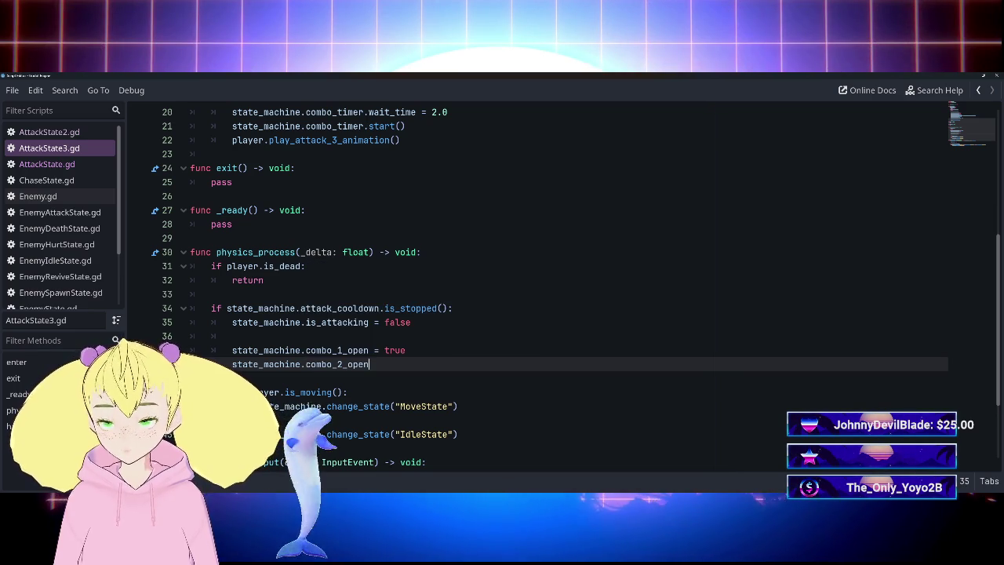
pyautogui.write('= false')
pyautogui.press('Return')
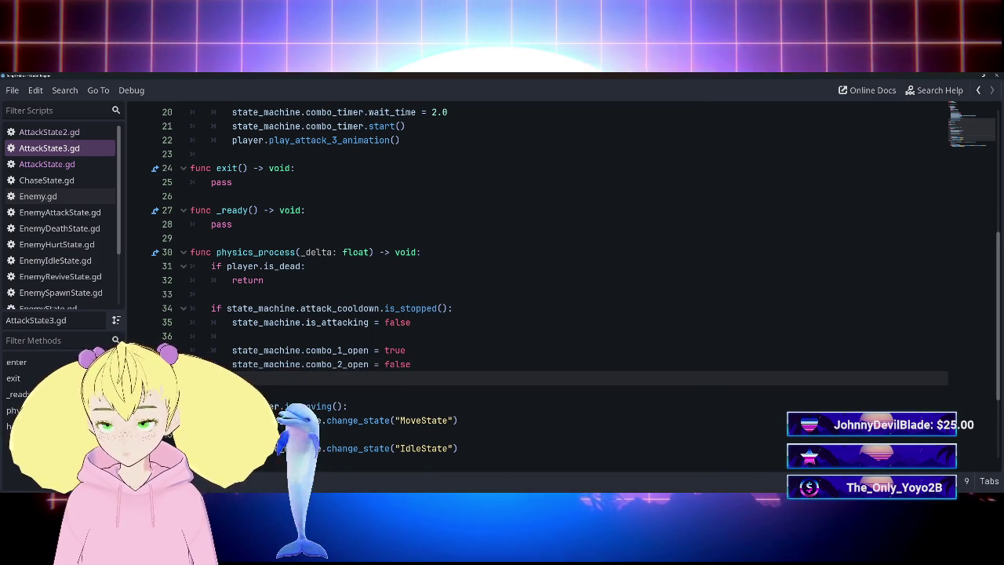
pyautogui.press('Return')
pyautogui.write('= com')
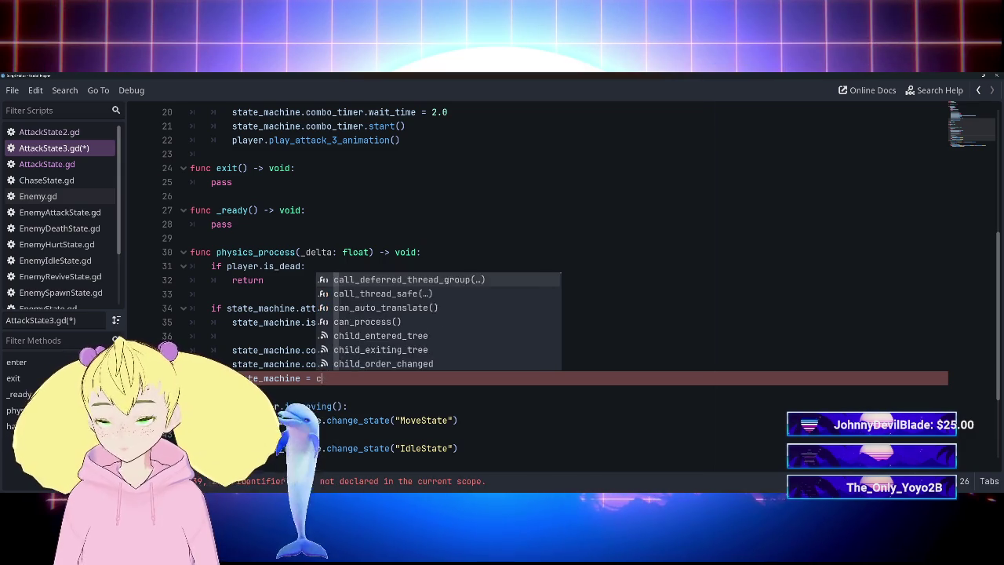
pyautogui.press('BackSpace')
pyautogui.write('.com')
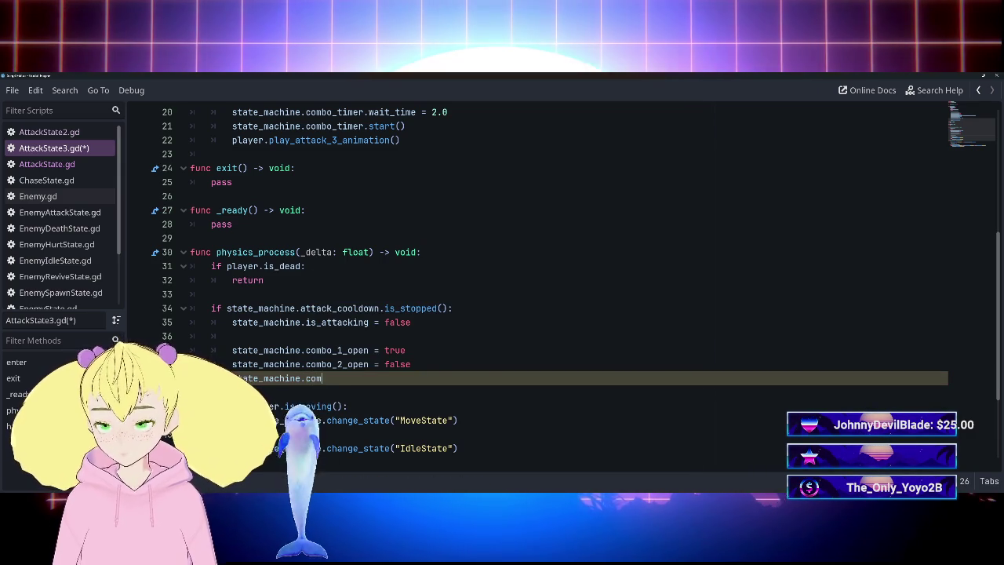
pyautogui.write('b')
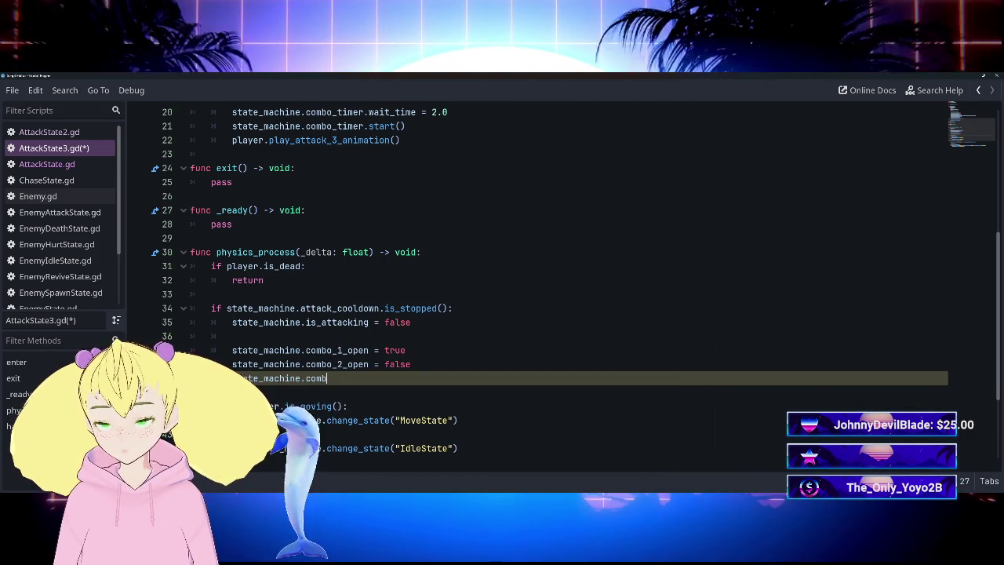
pyautogui.write('o')
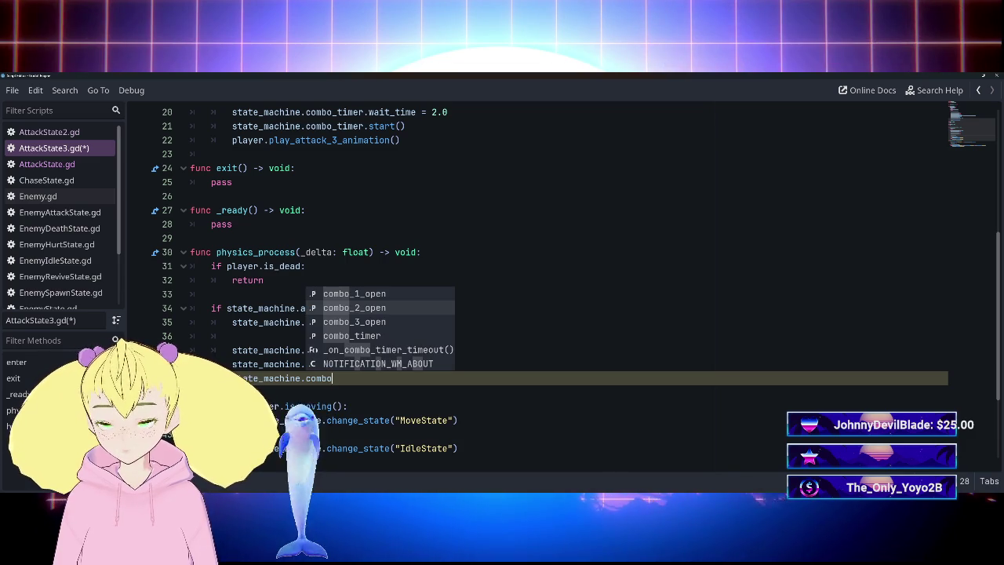
pyautogui.press('Down')
pyautogui.press('Return')
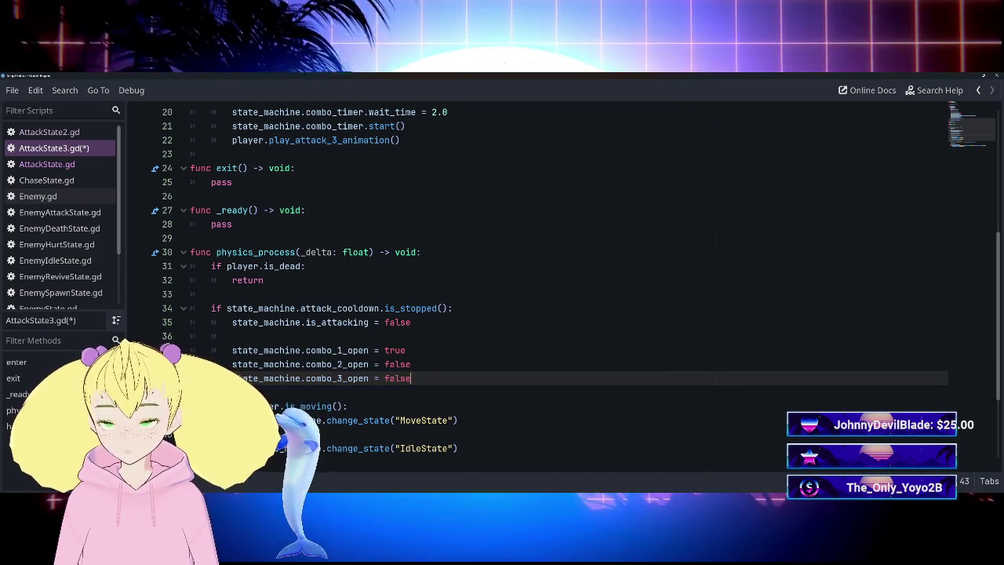
pyautogui.scroll(-2, 549, 290)
pyautogui.scroll(-2, 549, 290)
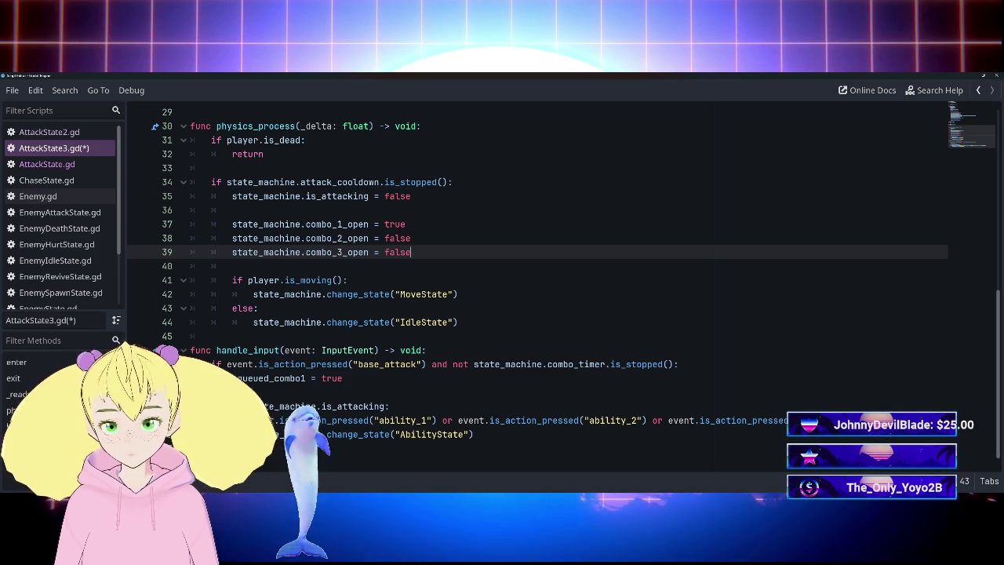
# Delete the queued_combo1 = true assignment inside handle_input's base_attack check.
pyautogui.click(343, 378)
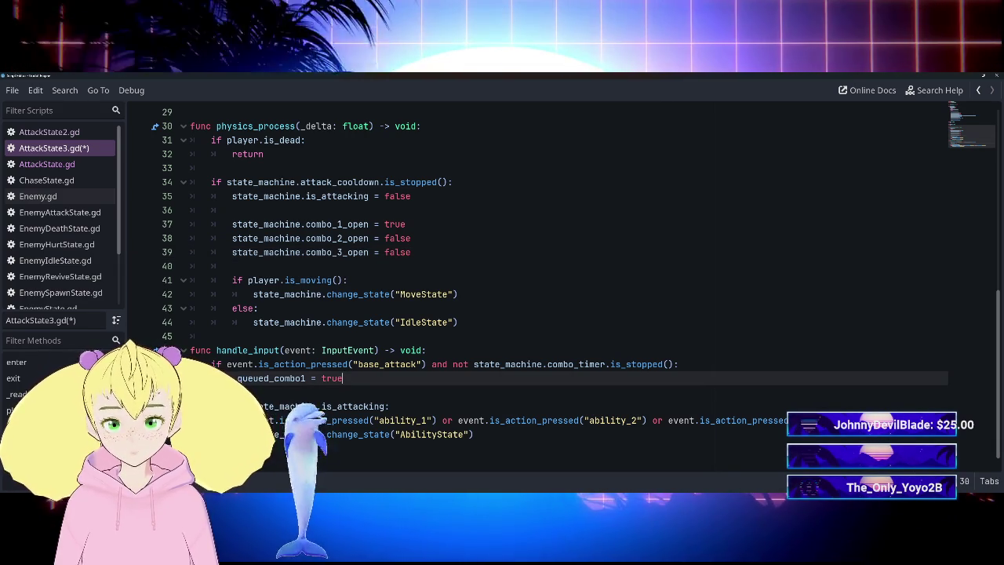
pyautogui.click(250, 364)
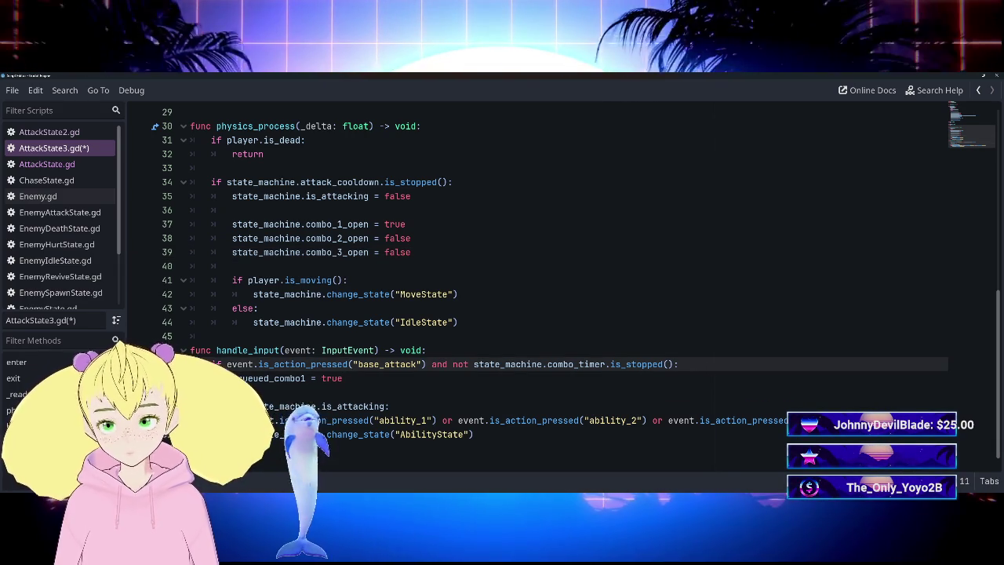
pyautogui.doubleClick(271, 378)
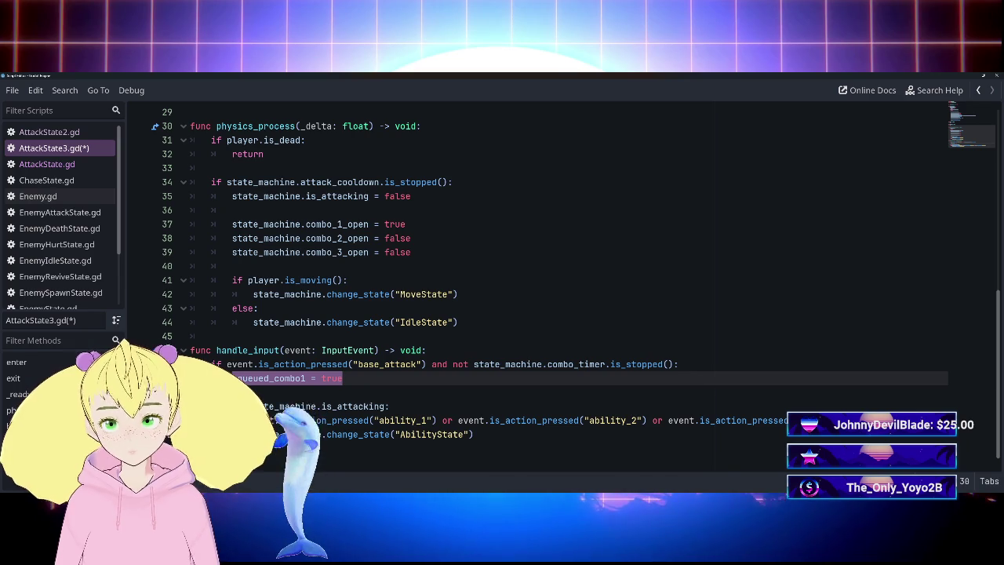
pyautogui.scroll(1, 549, 290)
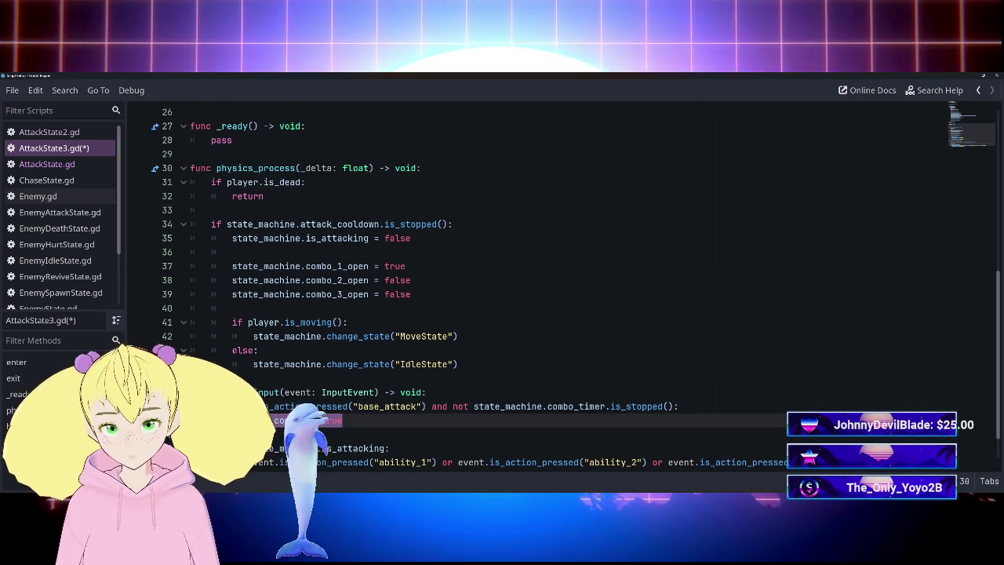
pyautogui.hotkey('ctrl', 'BackSpace')
pyautogui.hotkey('ctrl', 'BackSpace')
pyautogui.hotkey('ctrl', 'BackSpace')
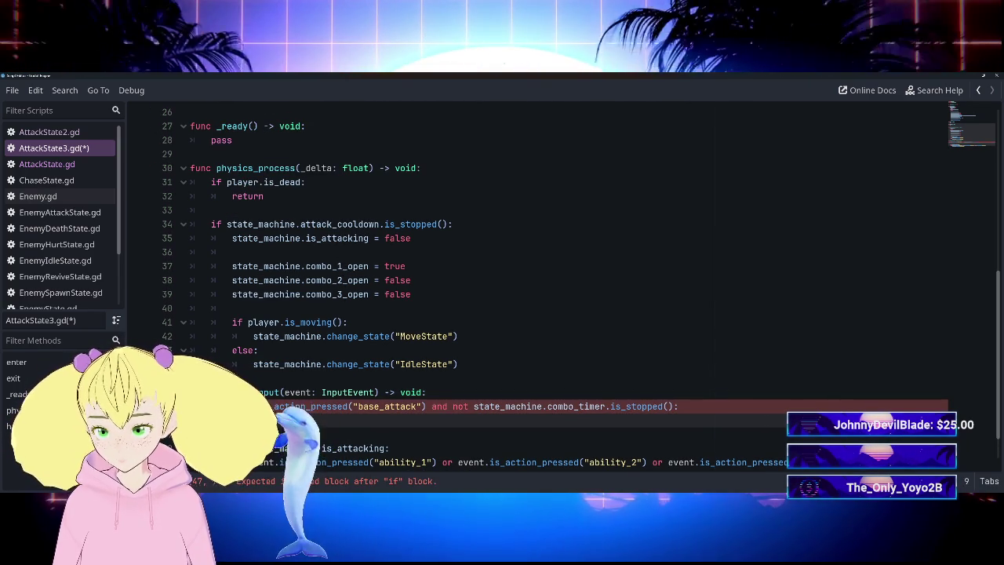
# Write state_machine.change_state("AttackState1") in its place, save, and remove the empty line below.
pyautogui.write('state_machine')
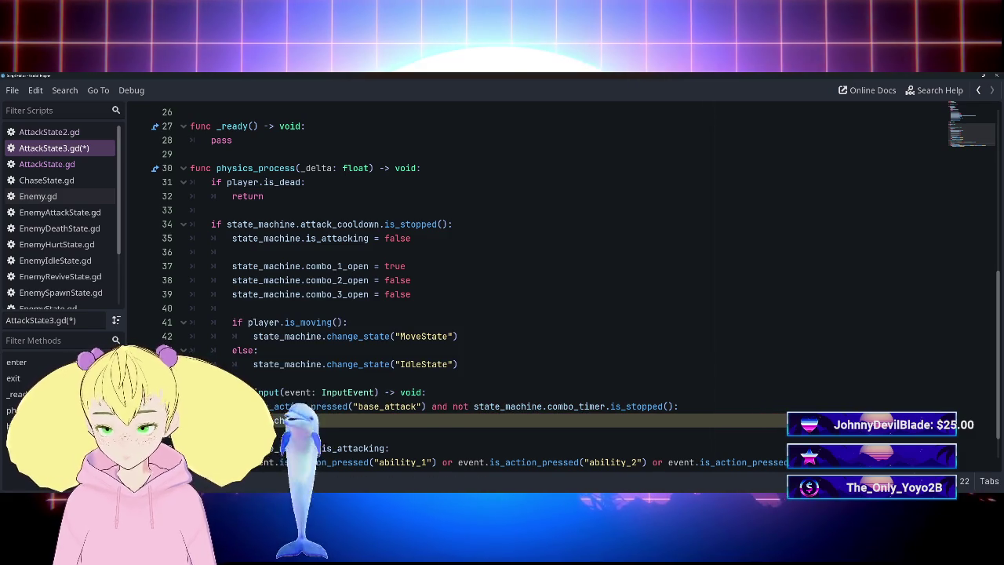
pyautogui.write('.')
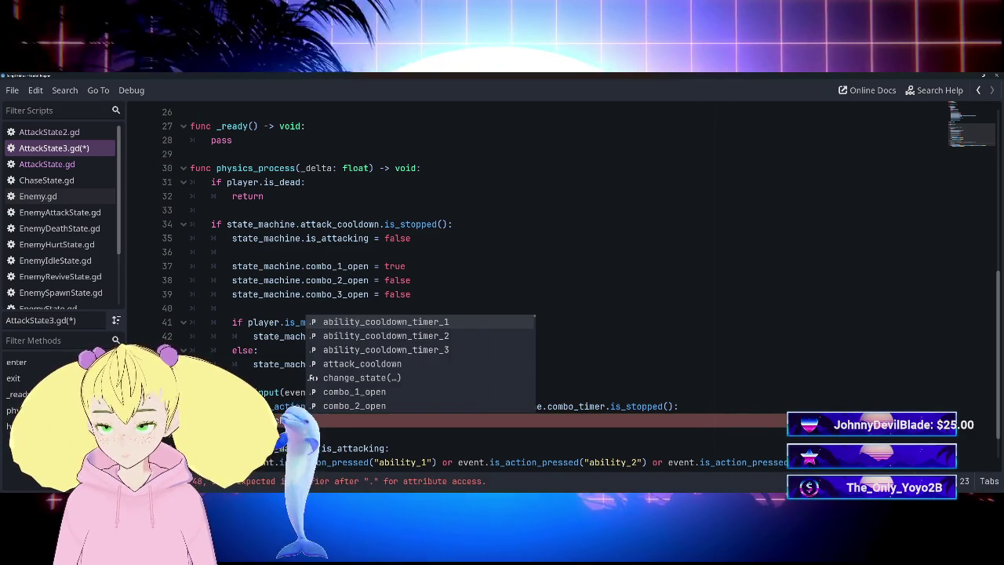
pyautogui.write('chang')
pyautogui.press('Return')
pyautogui.write('"Attack')
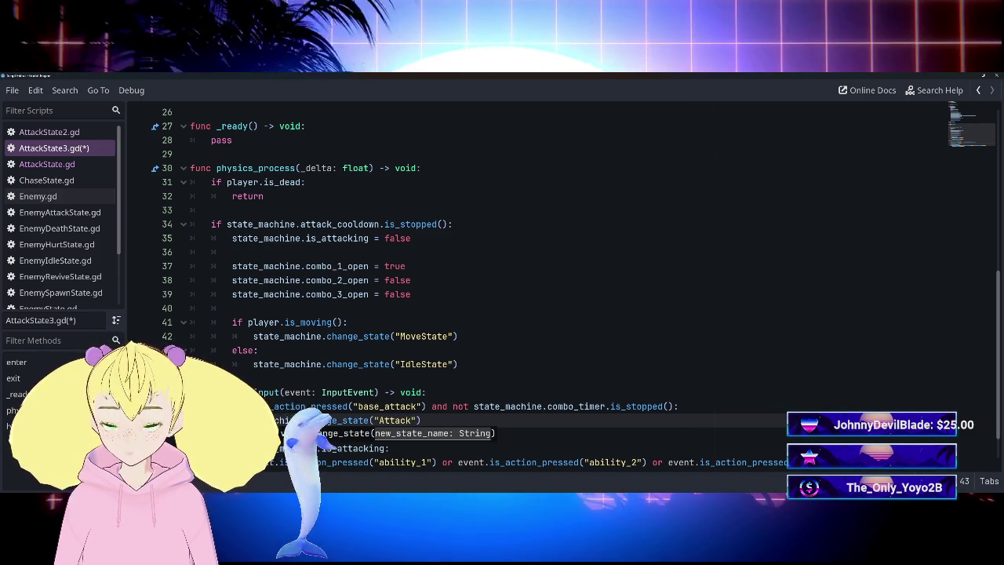
pyautogui.write('State')
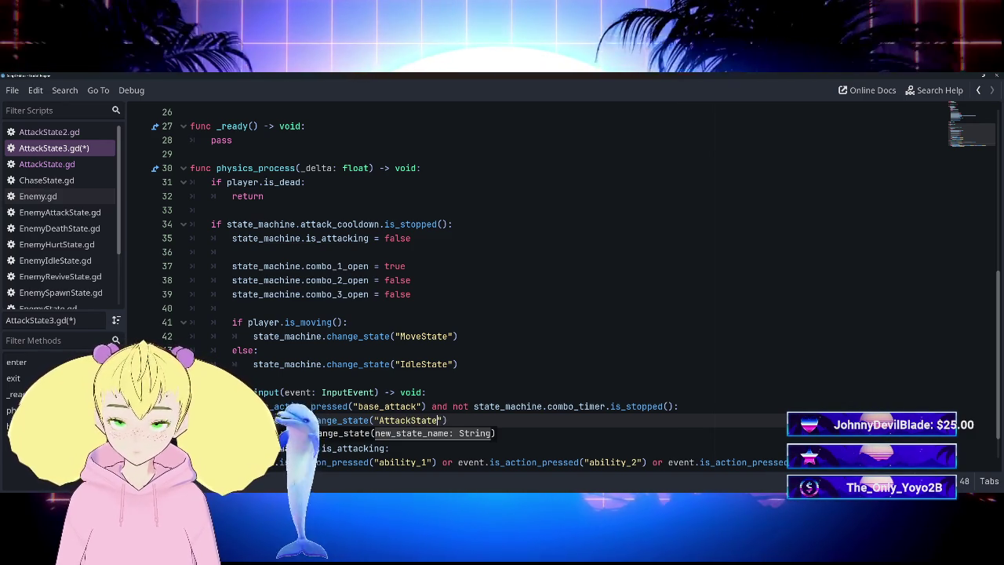
pyautogui.write('1')
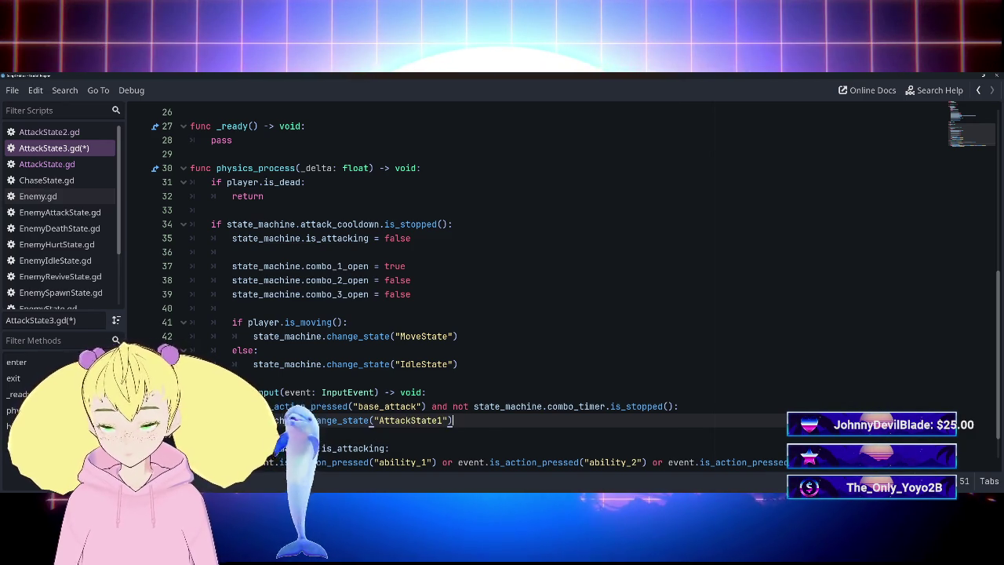
pyautogui.hotkey('ctrl', 's')
pyautogui.click(471, 433)
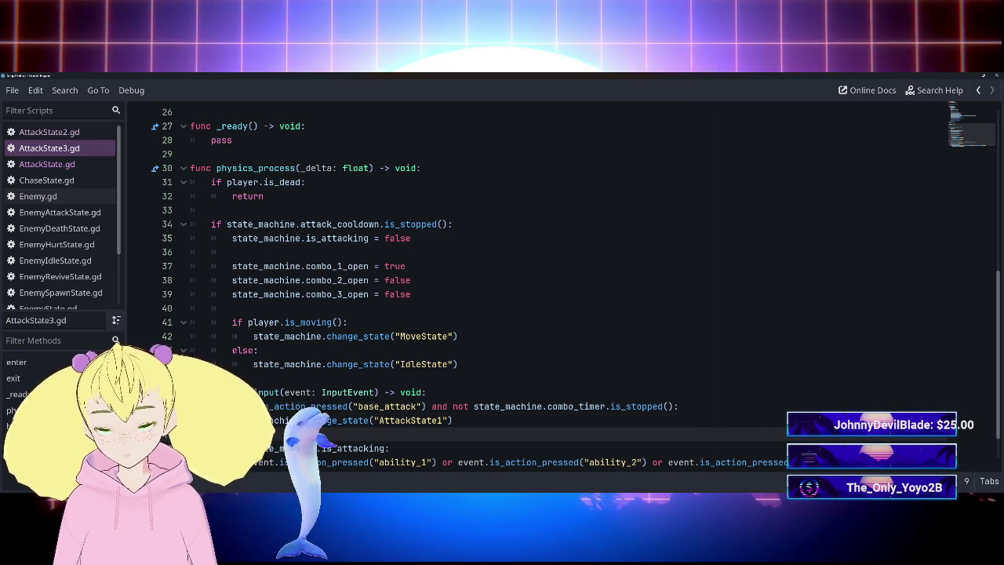
pyautogui.press('BackSpace')
pyautogui.press('BackSpace')
pyautogui.press('BackSpace')
pyautogui.scroll(-1, 502, 282)
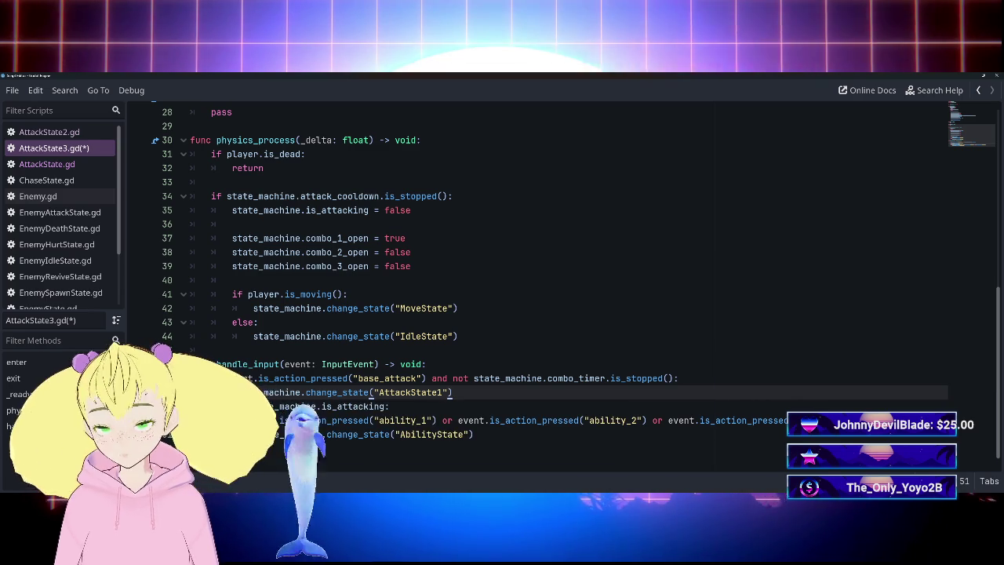
# Delete the base_attack if-block and its AttackState1 line from handle_input, then run the game with F5.
pyautogui.hotkey('shift', 'Up')
pyautogui.hotkey('shift', 'Home')
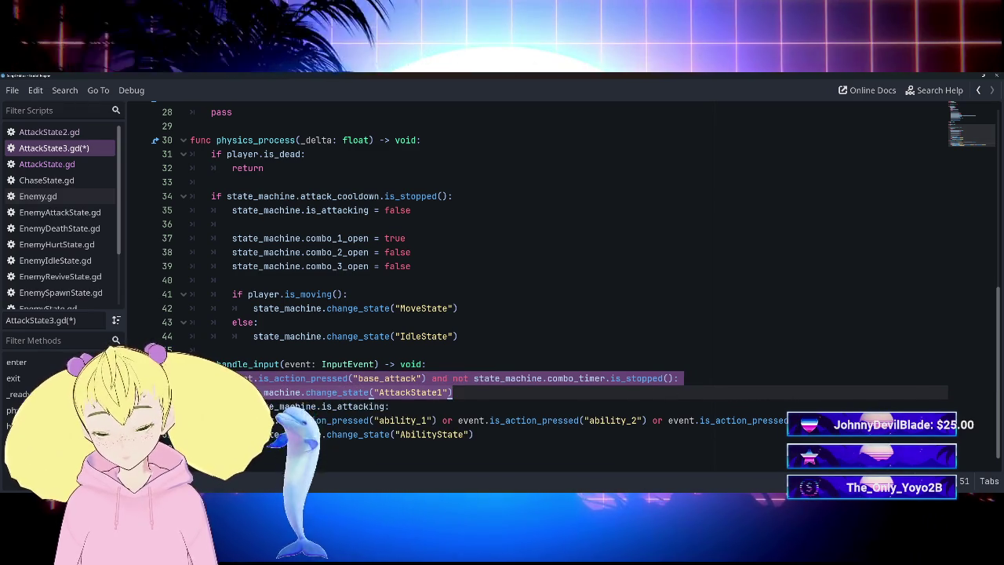
pyautogui.hotkey('ctrl', 'shift', 'k')
pyautogui.press('Up')
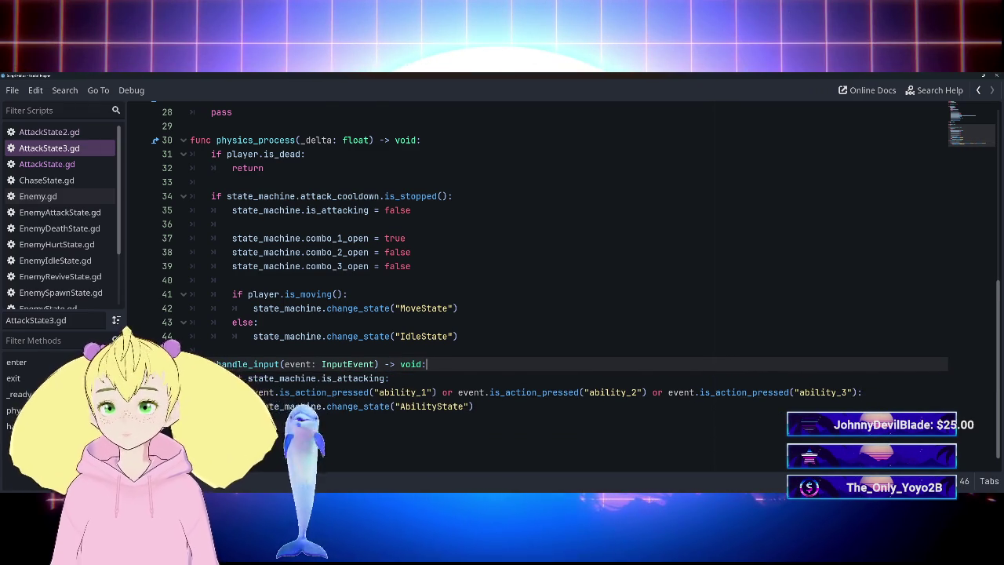
pyautogui.scroll(4, 549, 275)
pyautogui.scroll(-4, 549, 274)
pyautogui.scroll(1, 549, 290)
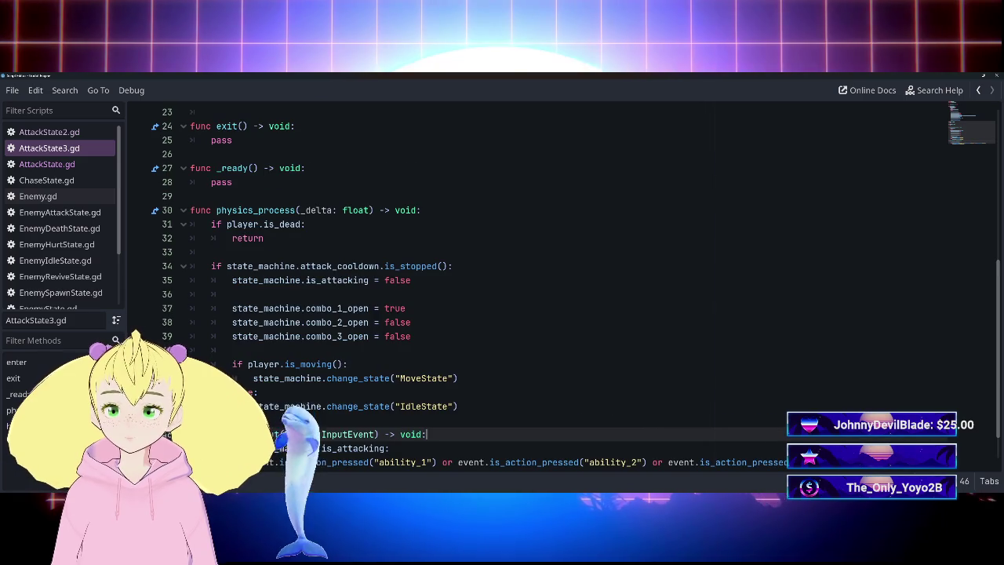
pyautogui.press('F5')
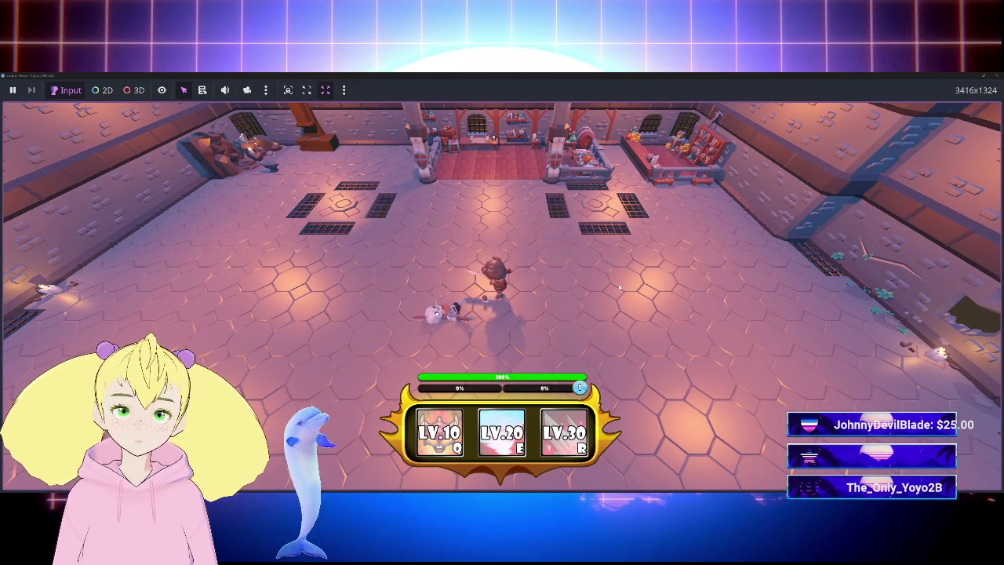
# Walk the player up the room, then stop the game with F8.
pyautogui.press('w')
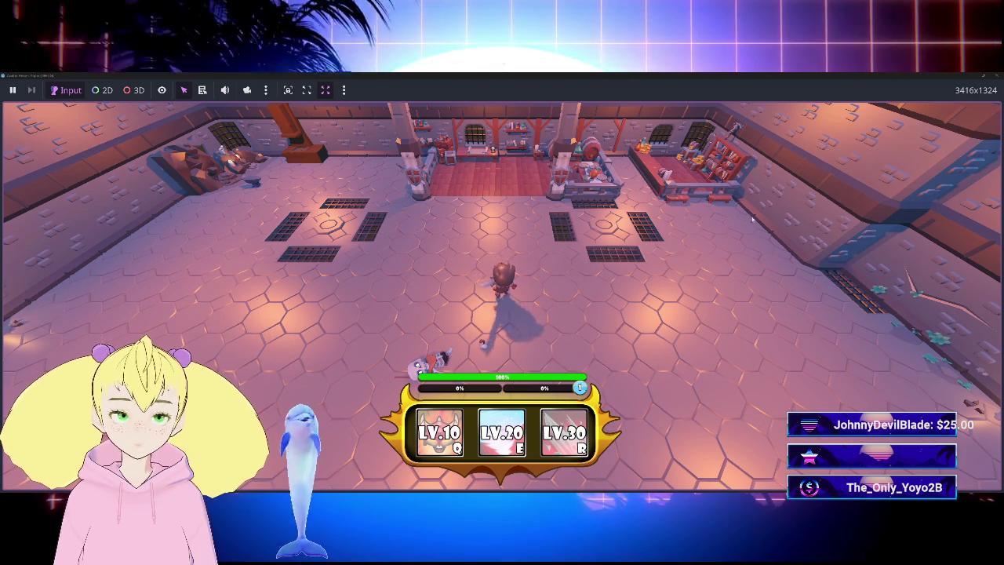
pyautogui.press('F8')
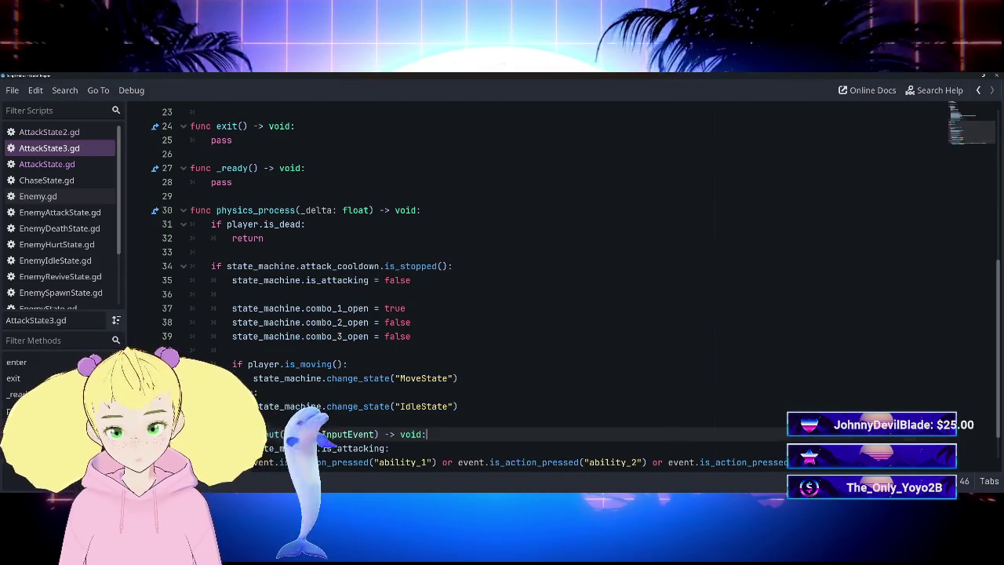
pyautogui.scroll(5, 549, 290)
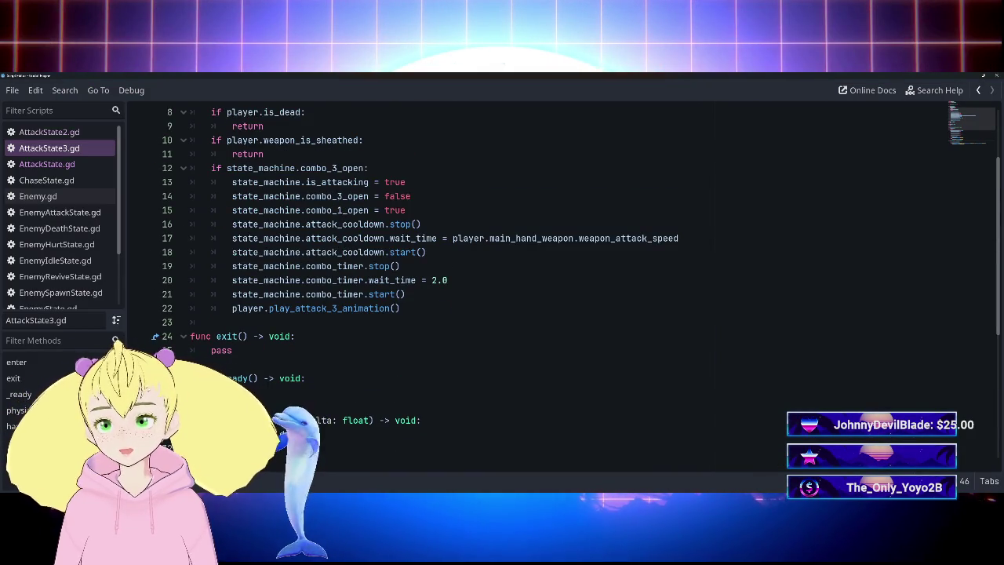
pyautogui.scroll(-2, 549, 290)
pyautogui.scroll(3, 549, 291)
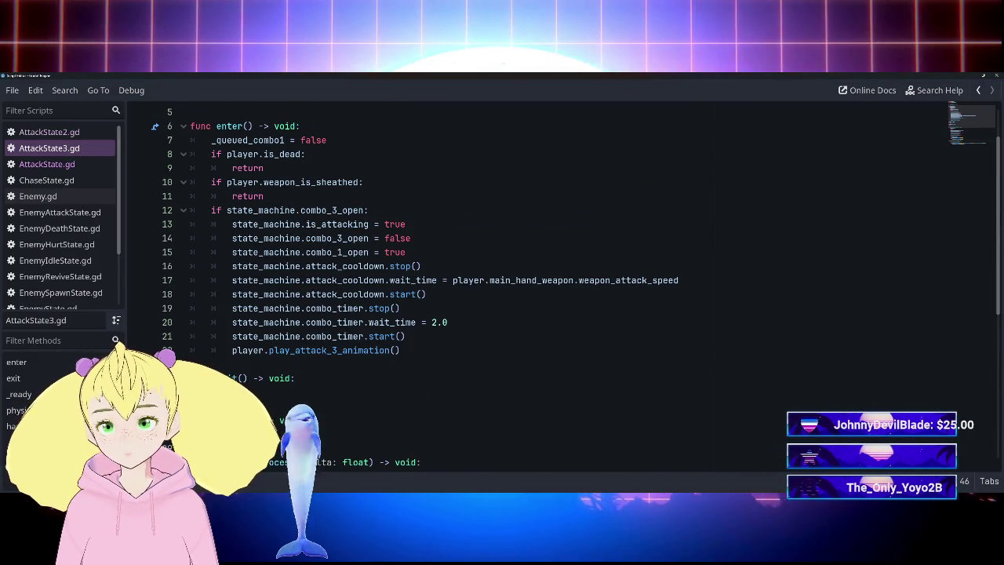
pyautogui.scroll(-2, 550, 290)
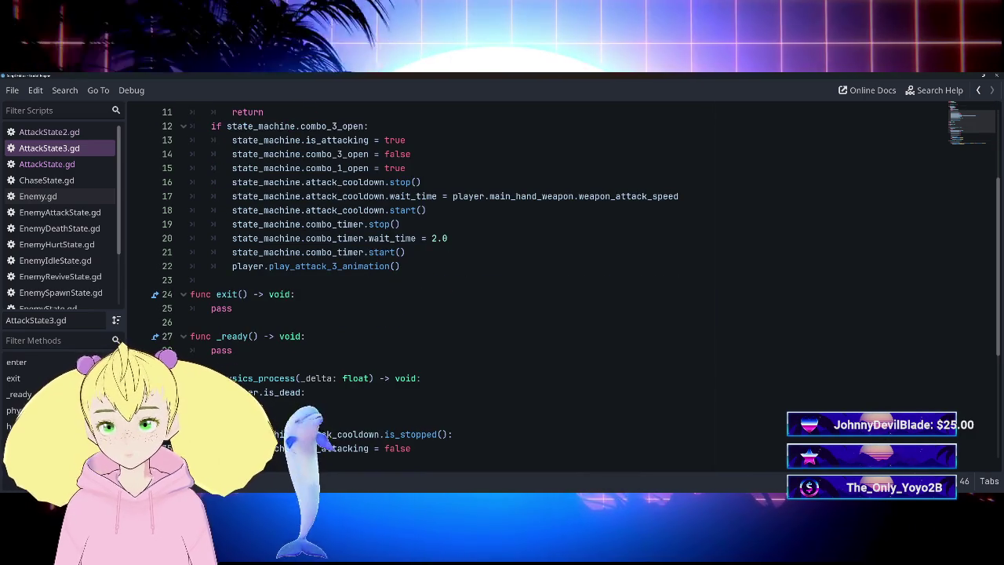
pyautogui.scroll(-4, 549, 290)
pyautogui.scroll(2, 549, 291)
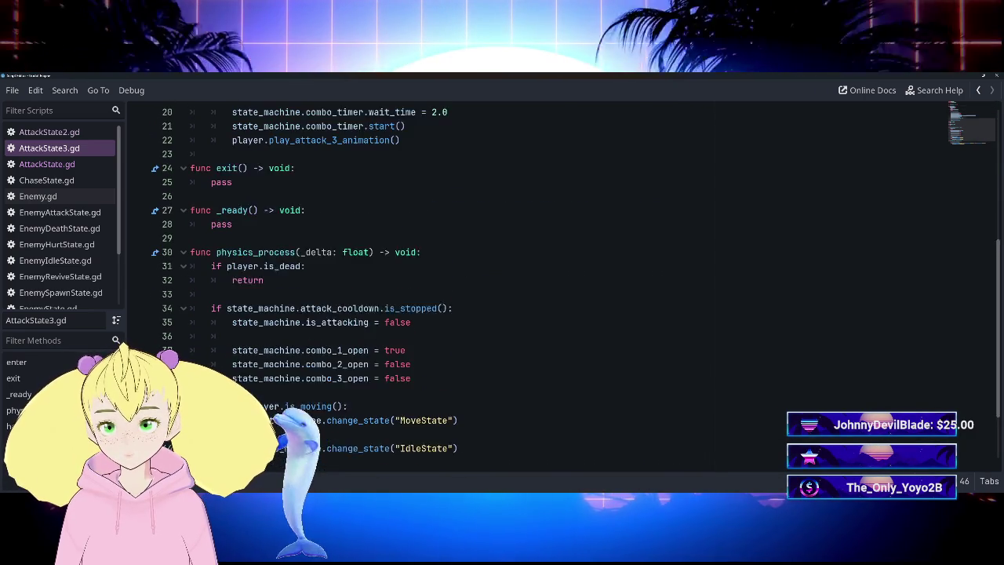
pyautogui.scroll(3, 549, 290)
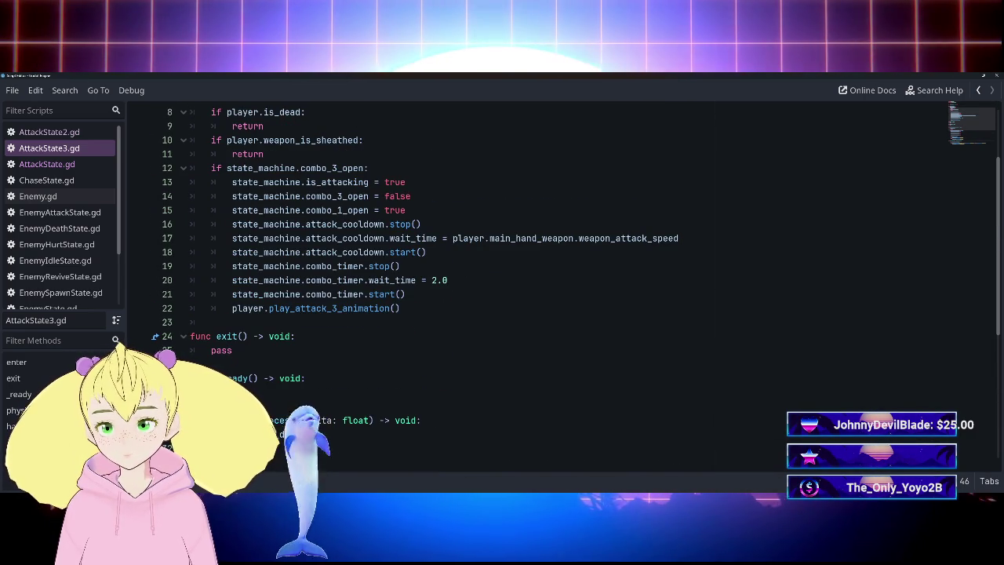
pyautogui.scroll(-1, 550, 290)
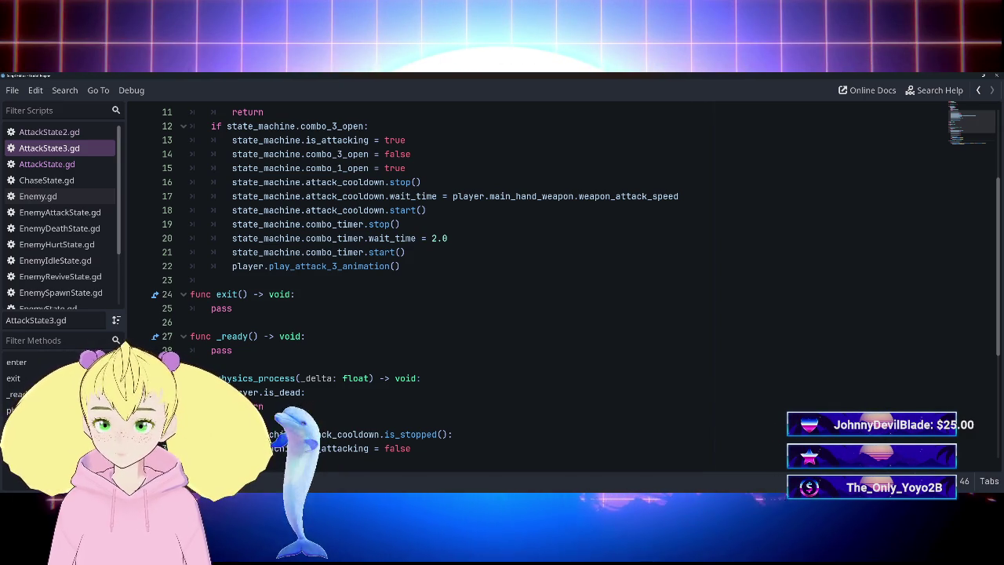
pyautogui.moveTo(453, 196); pyautogui.dragTo(678, 196)
pyautogui.click(426, 210)
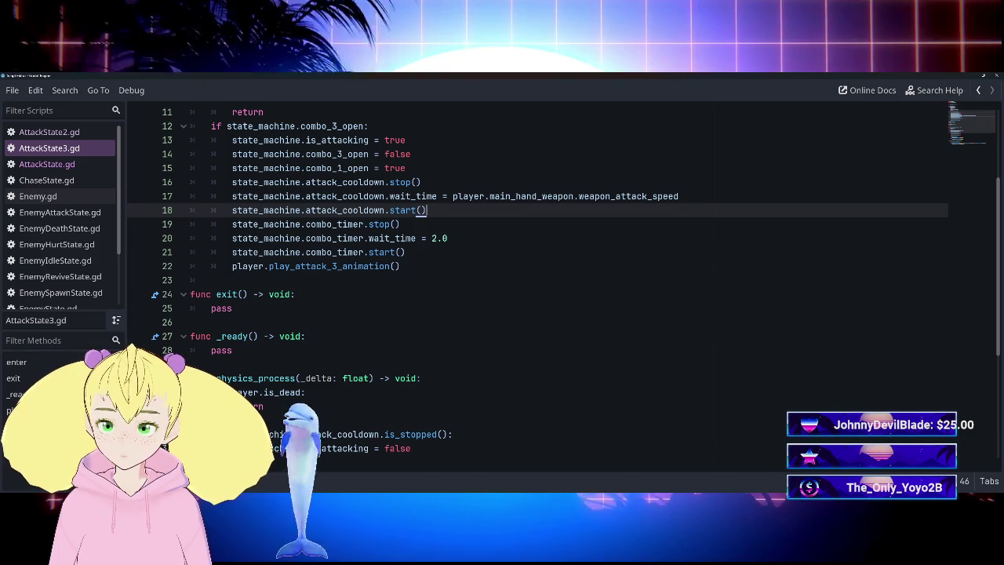
pyautogui.click(453, 196)
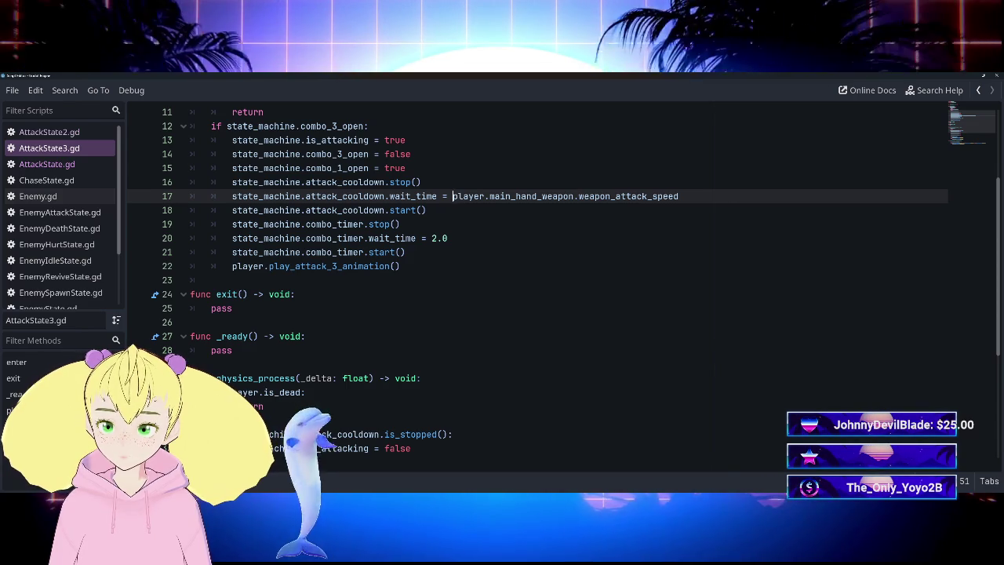
pyautogui.scroll(-4, 549, 283)
pyautogui.scroll(4, 550, 283)
pyautogui.scroll(1, 549, 286)
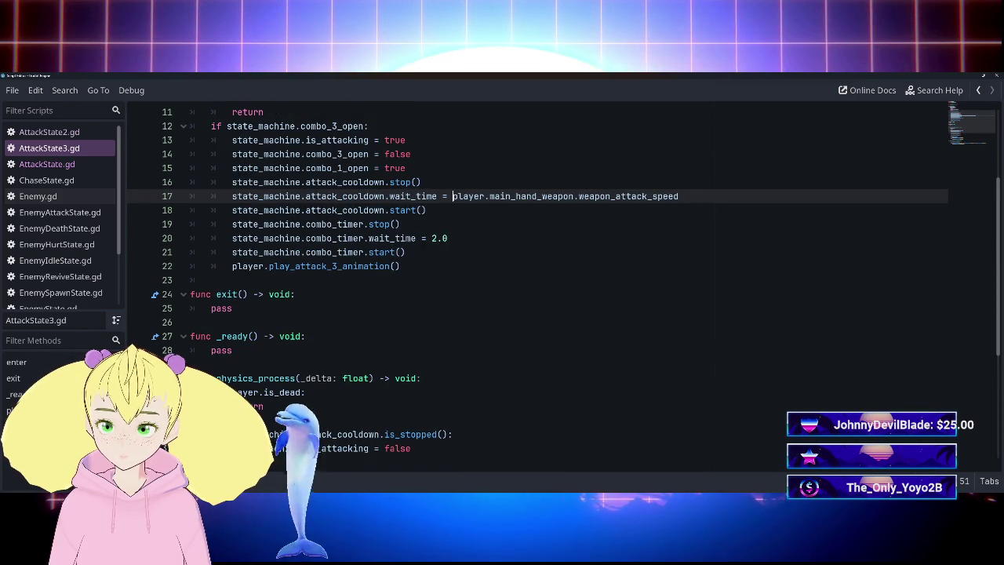
pyautogui.scroll(-3, 549, 282)
pyautogui.scroll(3, 550, 283)
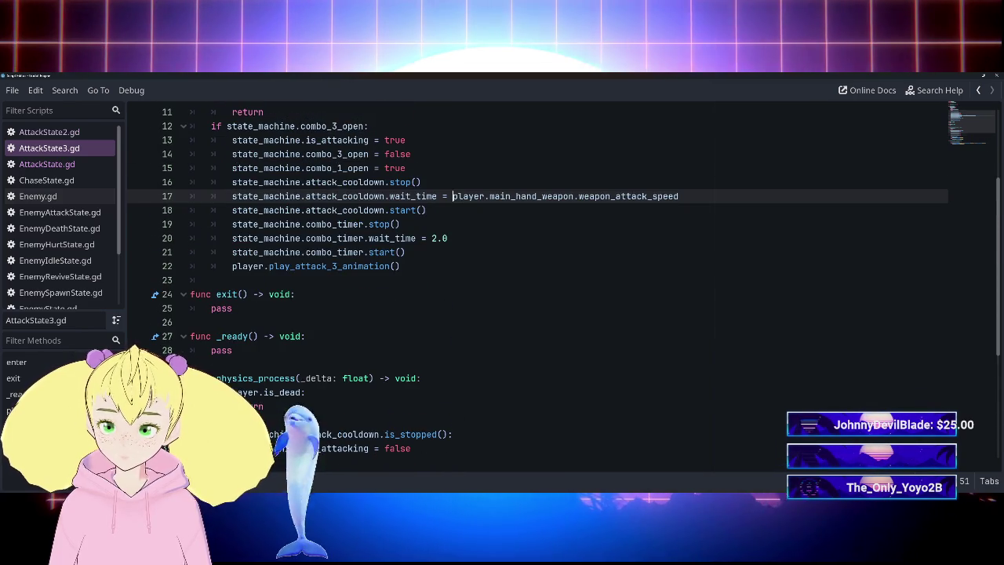
pyautogui.scroll(1, 549, 283)
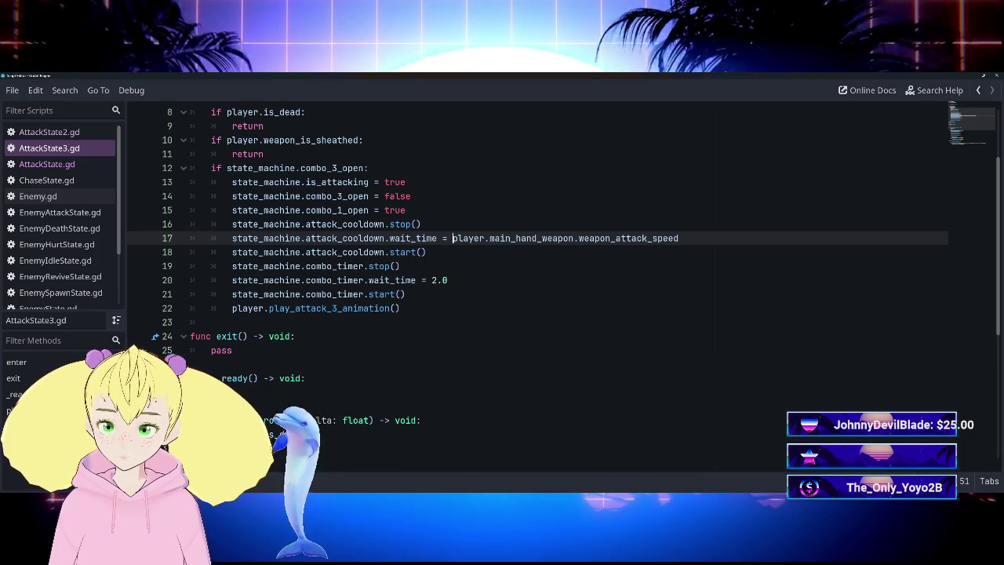
pyautogui.scroll(-2, 549, 282)
pyautogui.scroll(2, 549, 282)
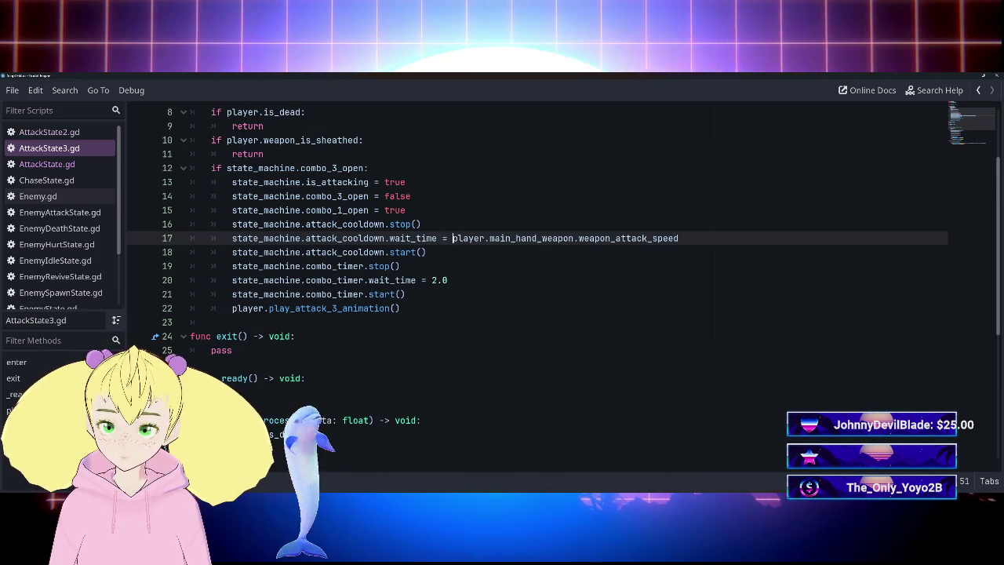
pyautogui.scroll(-4, 549, 282)
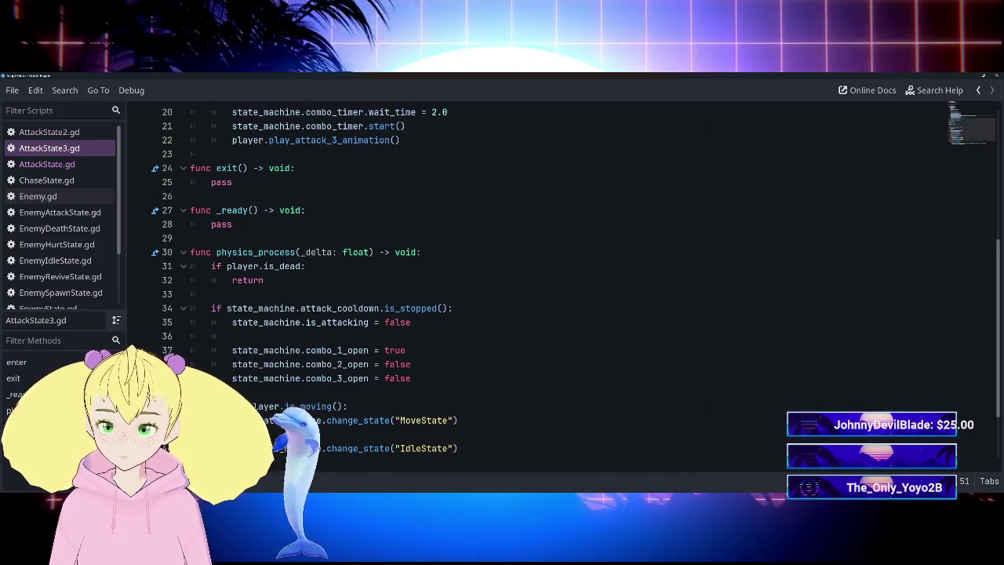
pyautogui.scroll(-2, 549, 283)
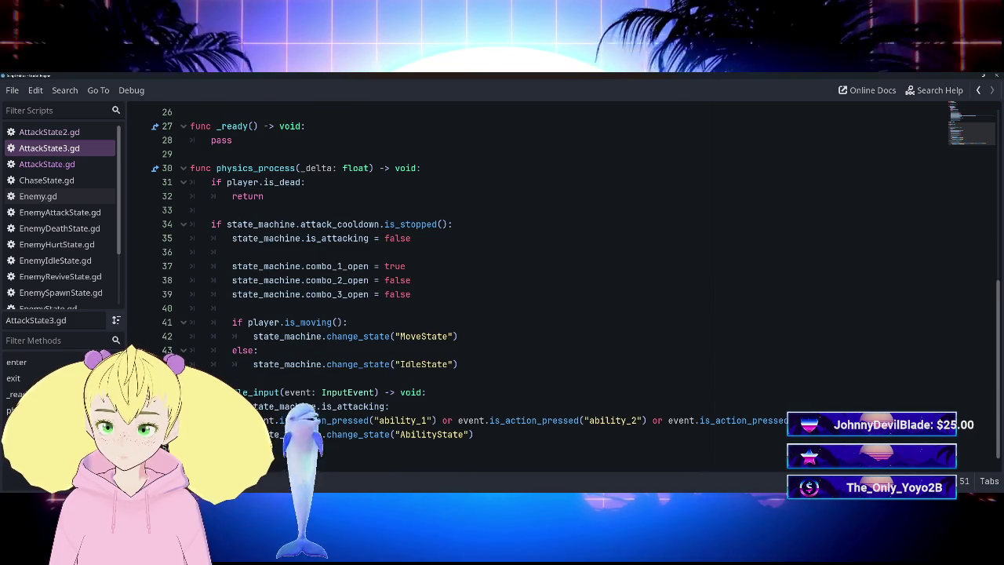
pyautogui.scroll(4, 549, 282)
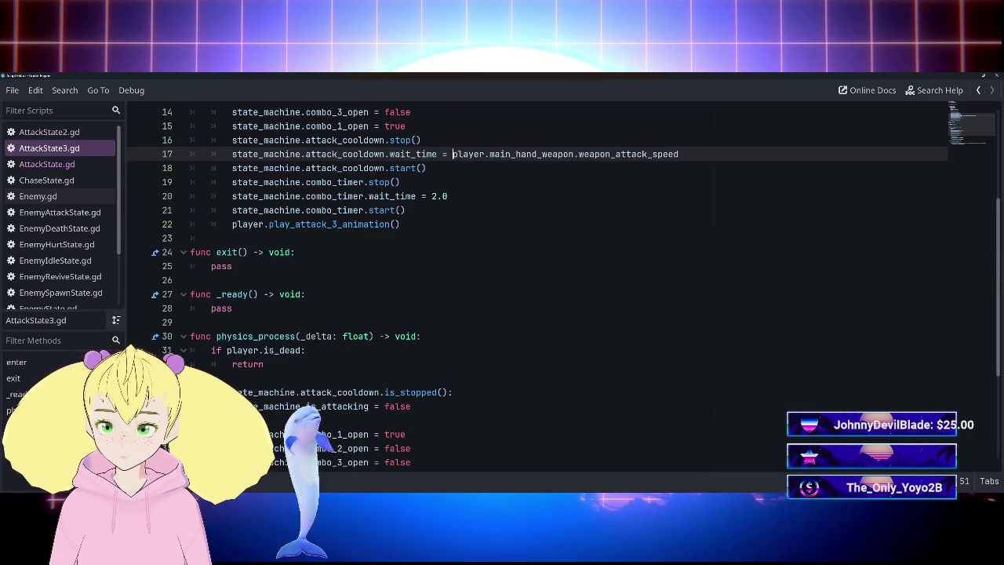
pyautogui.scroll(-3, 549, 283)
pyautogui.scroll(5, 550, 283)
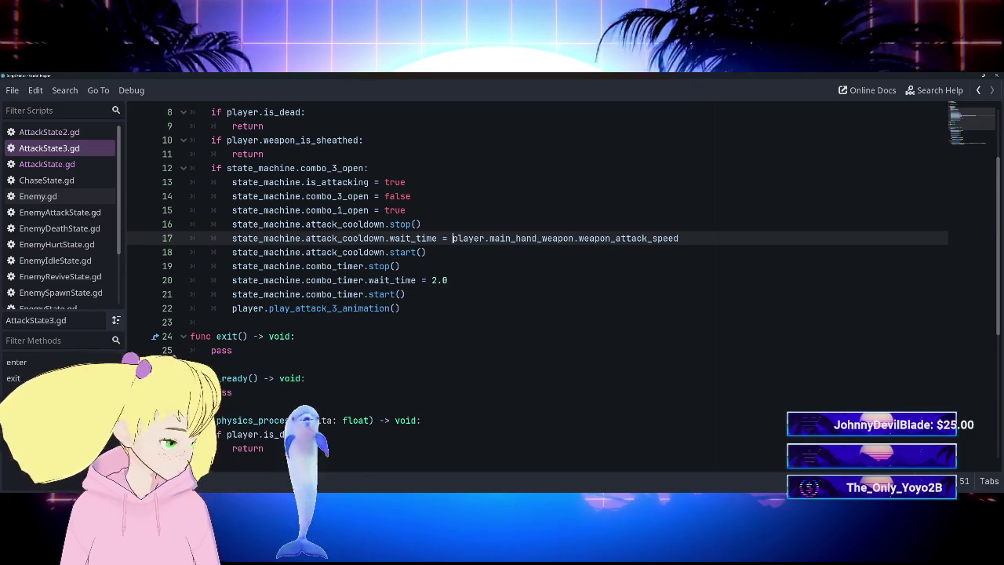
pyautogui.scroll(-4, 549, 290)
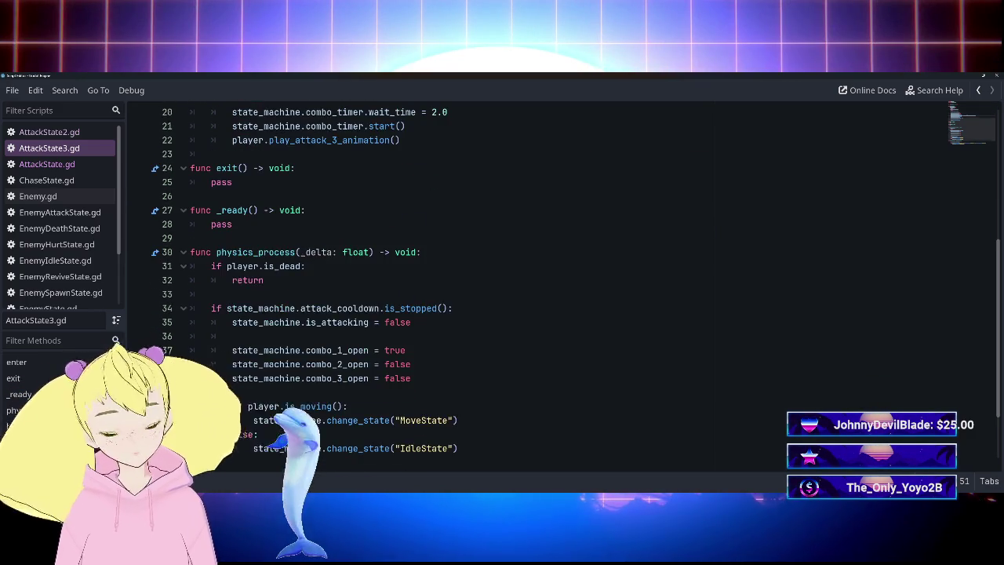
pyautogui.scroll(3, 549, 291)
pyautogui.scroll(-4, 549, 291)
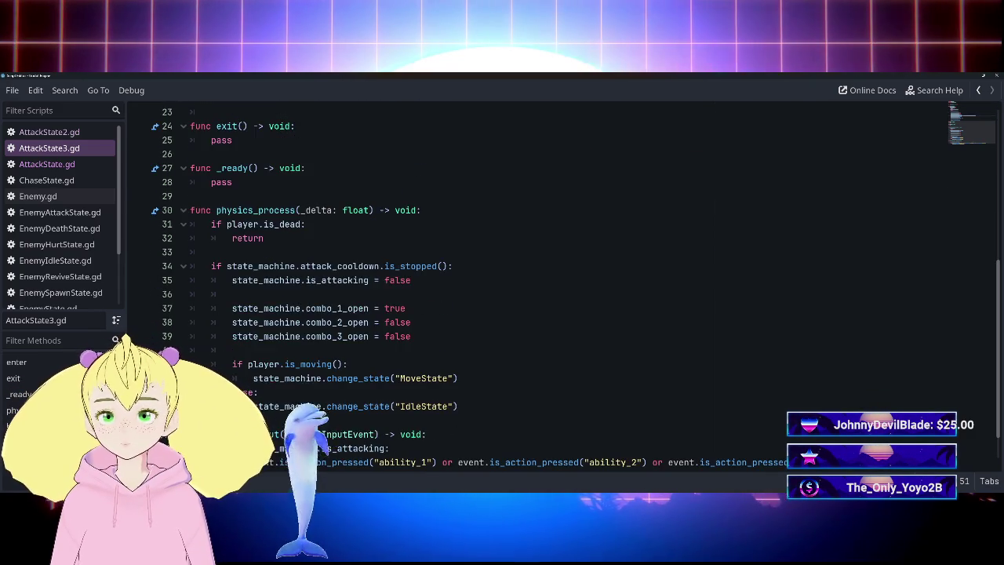
pyautogui.scroll(4, 550, 290)
pyautogui.scroll(-1, 549, 291)
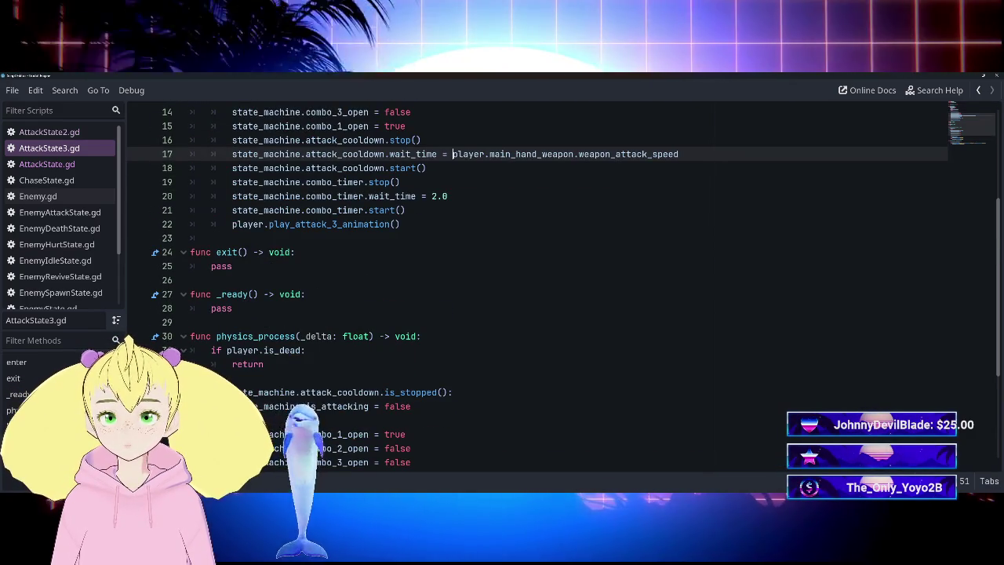
pyautogui.scroll(-4, 549, 290)
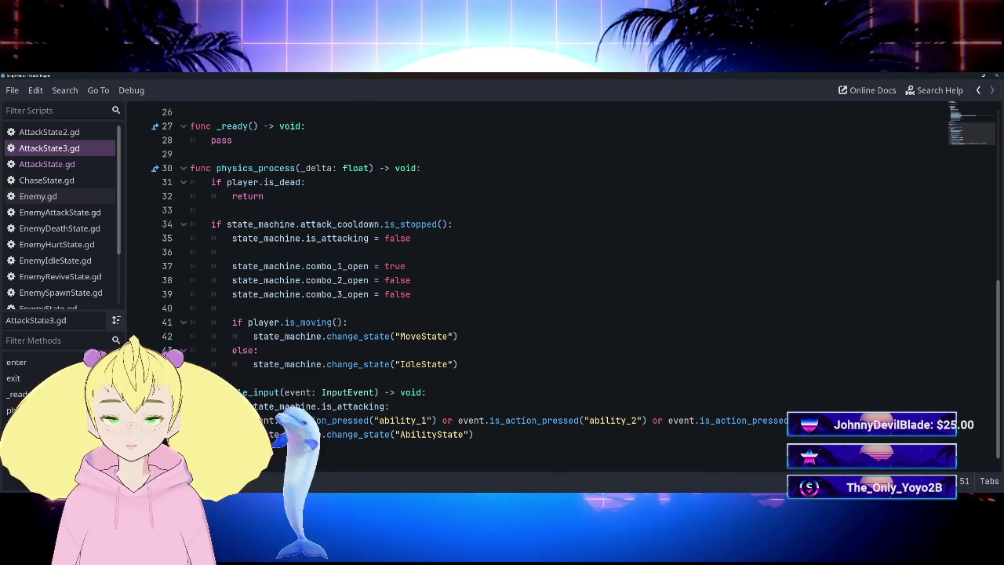
pyautogui.scroll(1, 550, 290)
pyautogui.scroll(-1, 549, 290)
pyautogui.scroll(7, 549, 291)
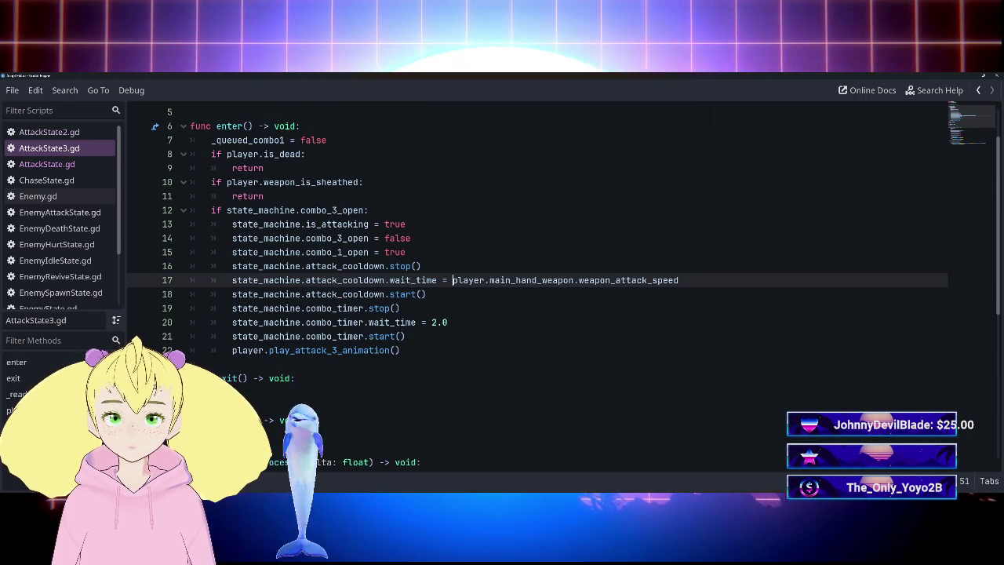
pyautogui.click(463, 280)
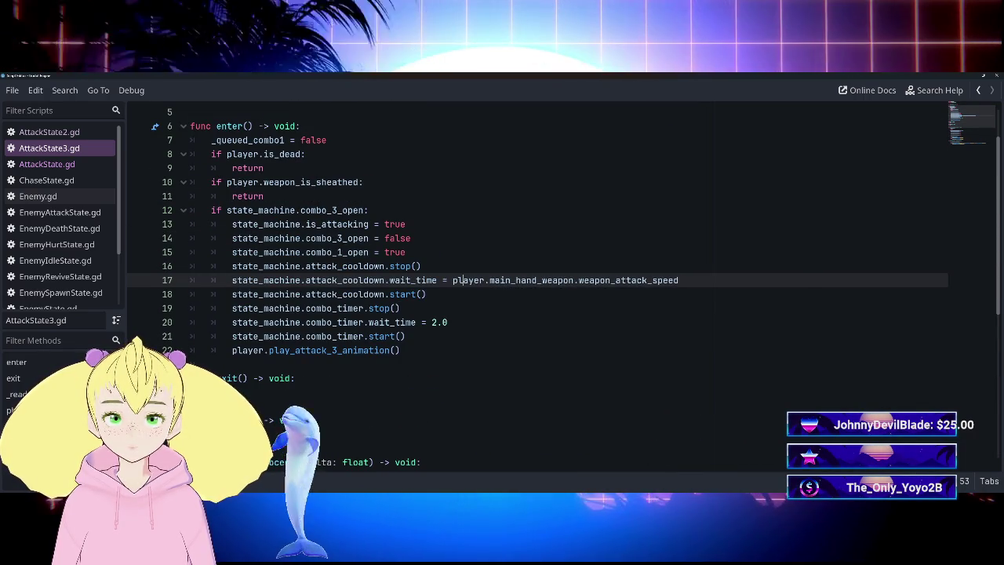
pyautogui.click(426, 294)
pyautogui.click(453, 280)
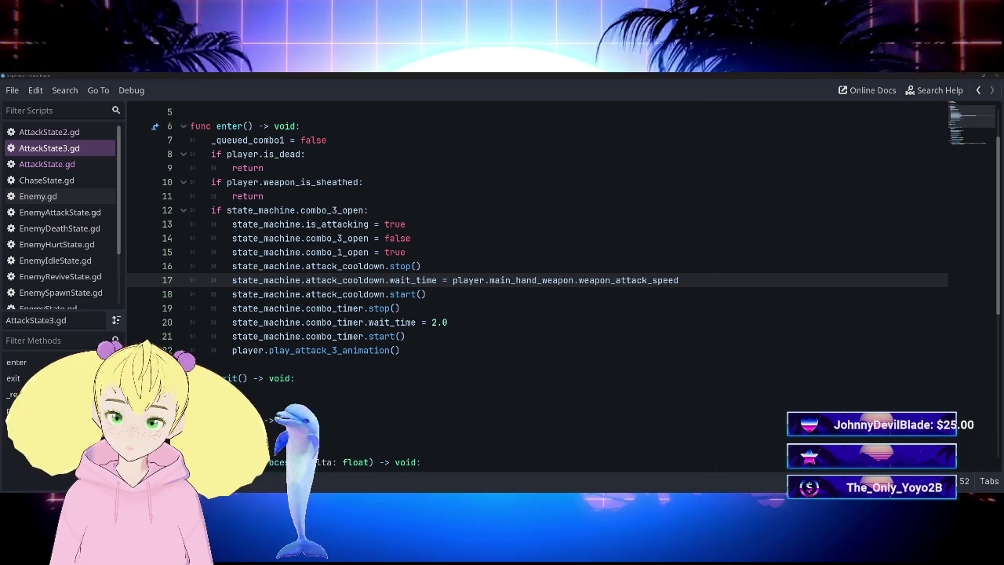
pyautogui.click(406, 336)
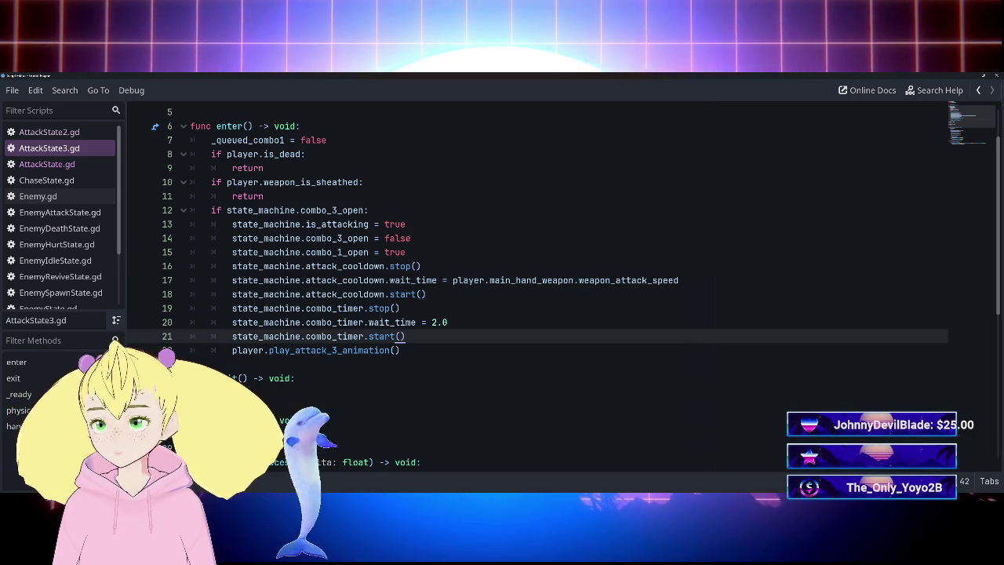
# Delete the combo_timer stop, wait_time and start lines 19–21, then run the game with F5.
pyautogui.moveTo(232, 309); pyautogui.dragTo(406, 335)
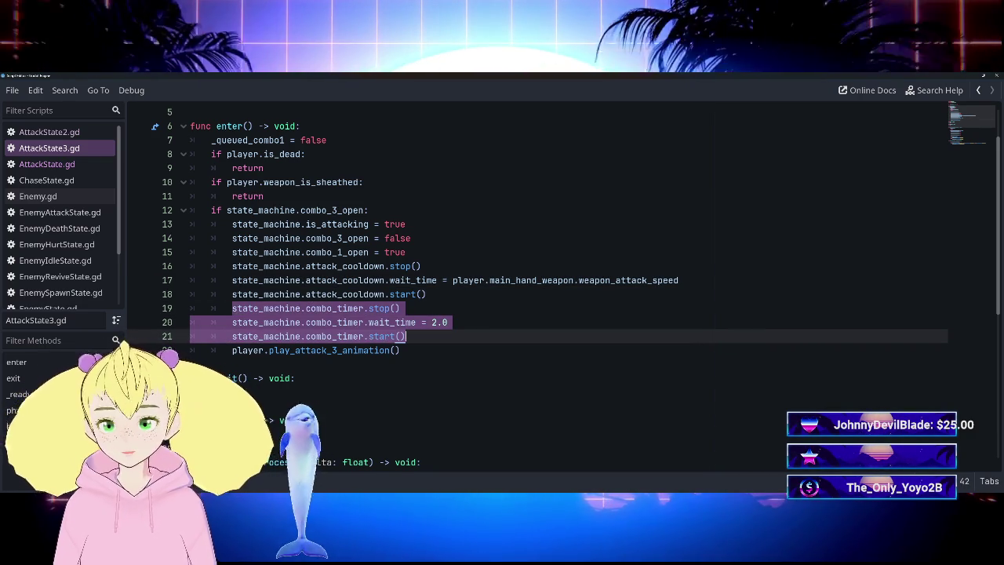
pyautogui.scroll(-7, 549, 290)
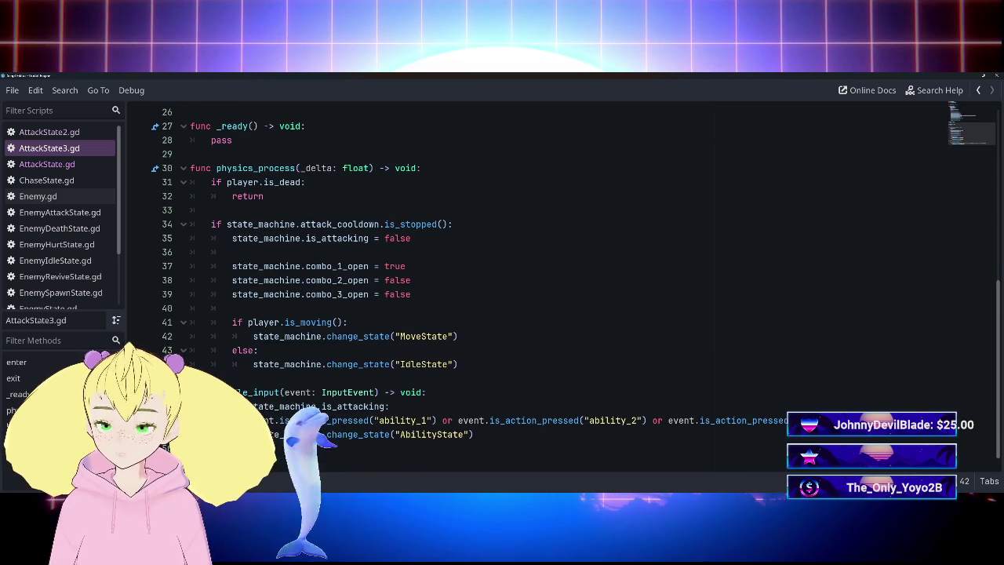
pyautogui.scroll(5, 539, 290)
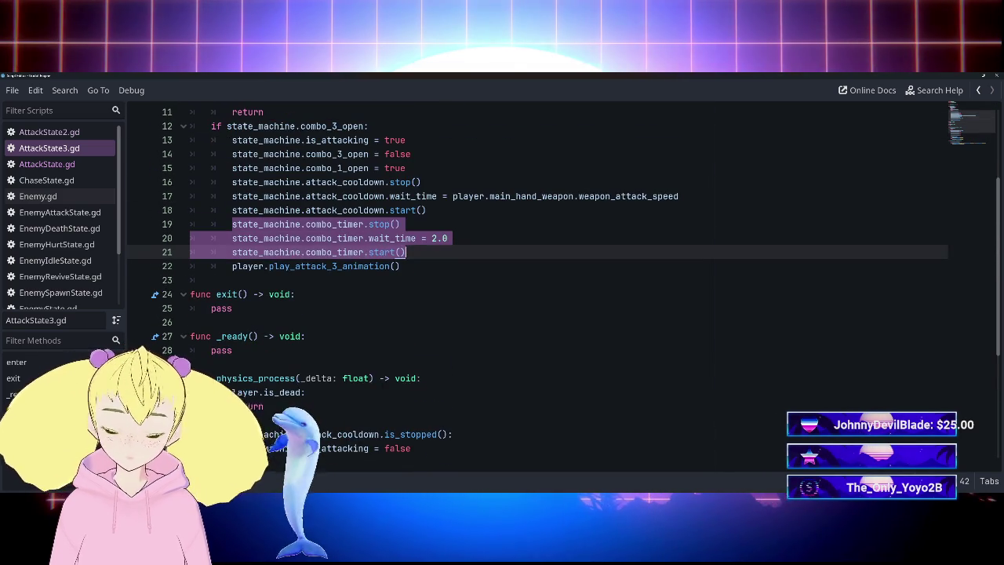
pyautogui.press('BackSpace')
pyautogui.press('BackSpace')
pyautogui.scroll(2, 538, 290)
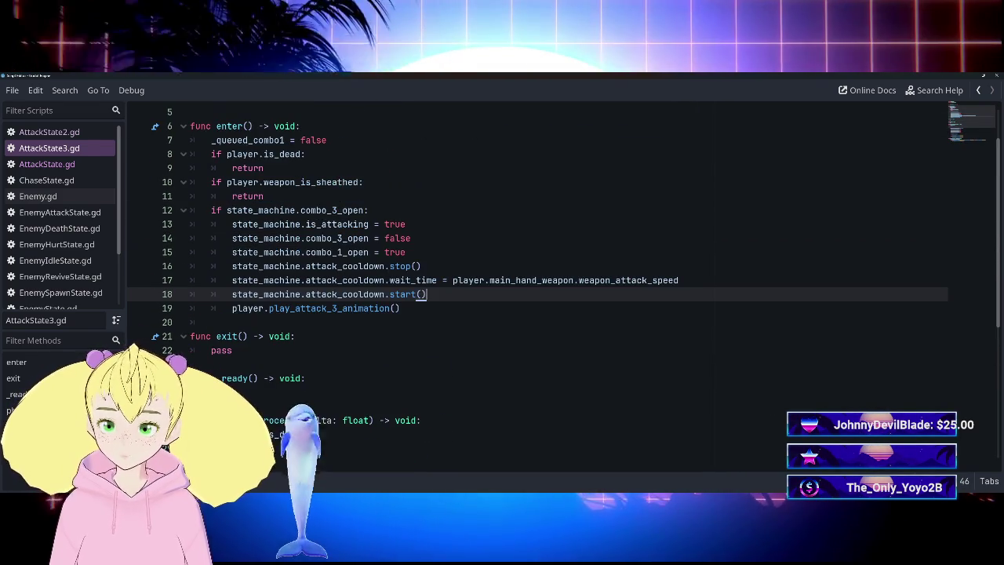
pyautogui.click(400, 308)
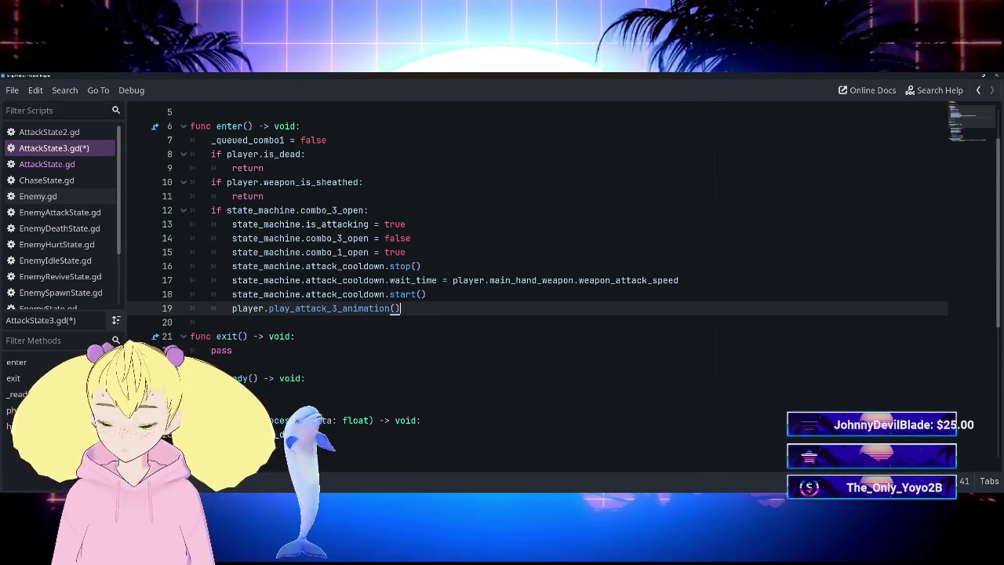
pyautogui.press('F5')
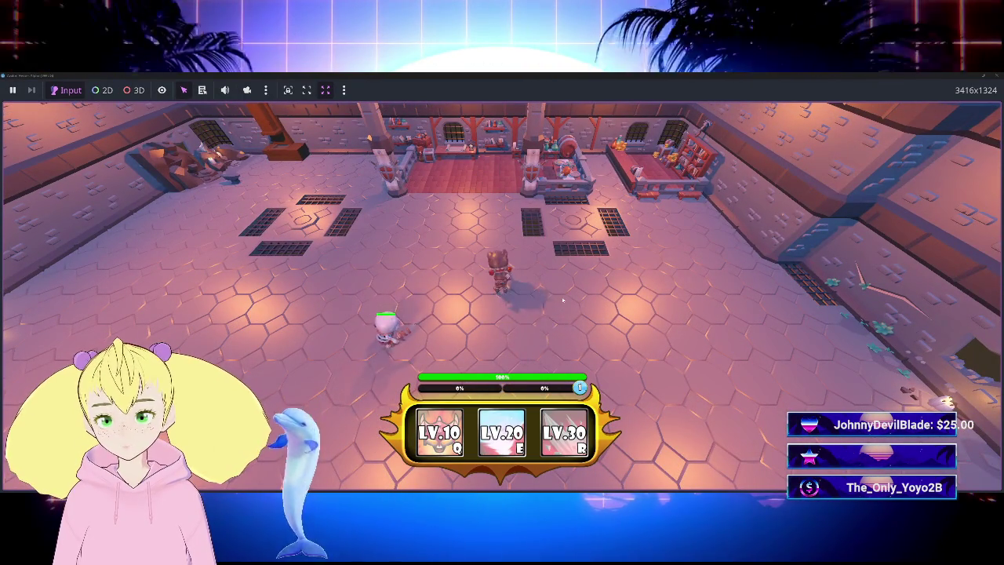
# Walk up to the enemy, attack it, then stop the test run with F8.
pyautogui.press('d')
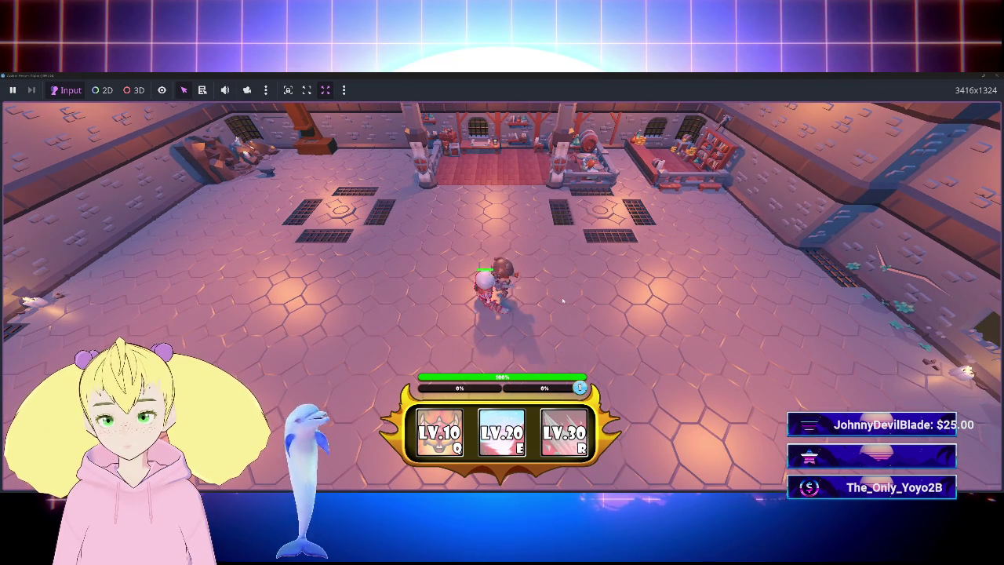
pyautogui.press('d')
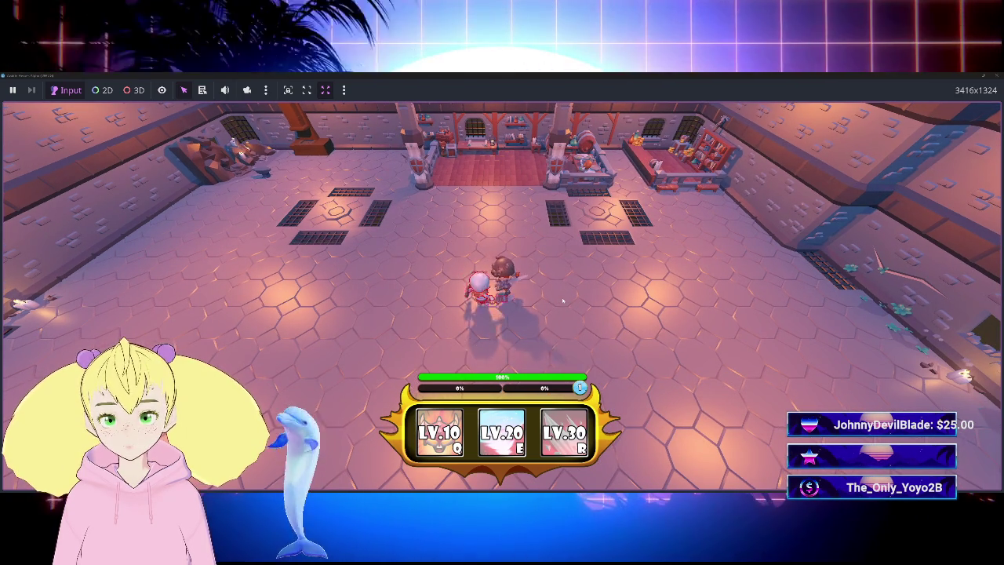
pyautogui.click(563, 300)
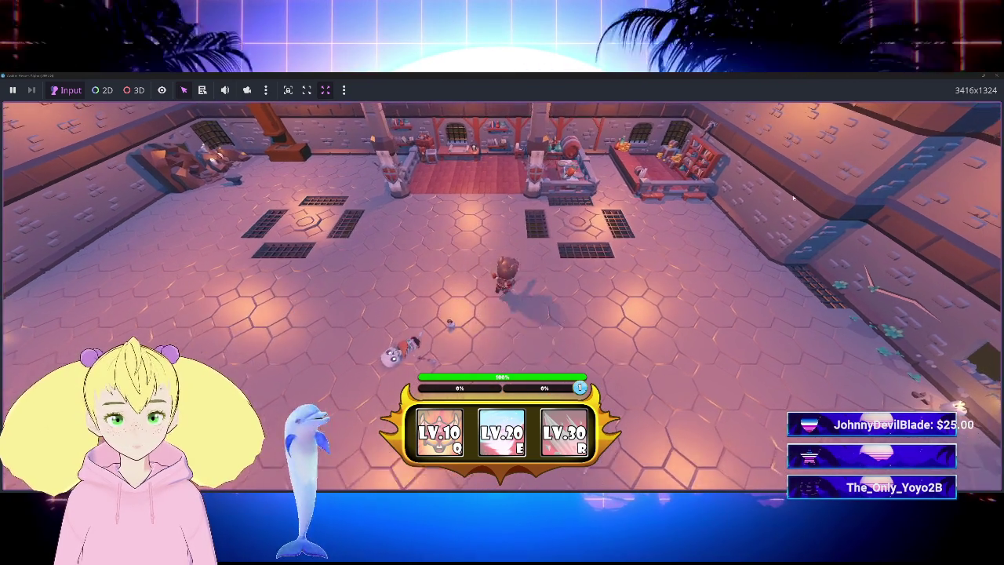
pyautogui.press('F8')
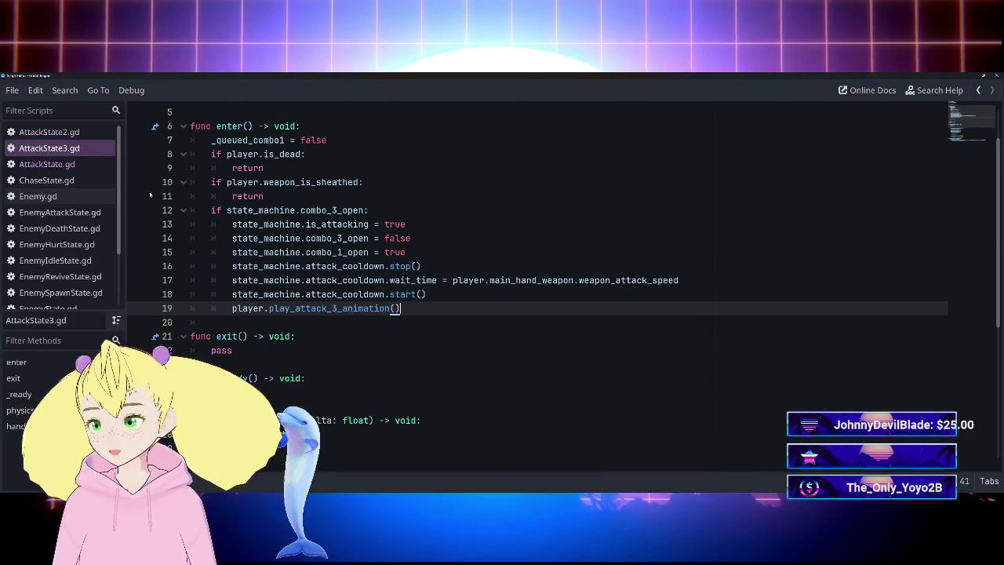
# Open AttackState.gd and briefly unfold and refold the target-validity check on line 25.
pyautogui.click(46, 163)
pyautogui.scroll(15, 471, 290)
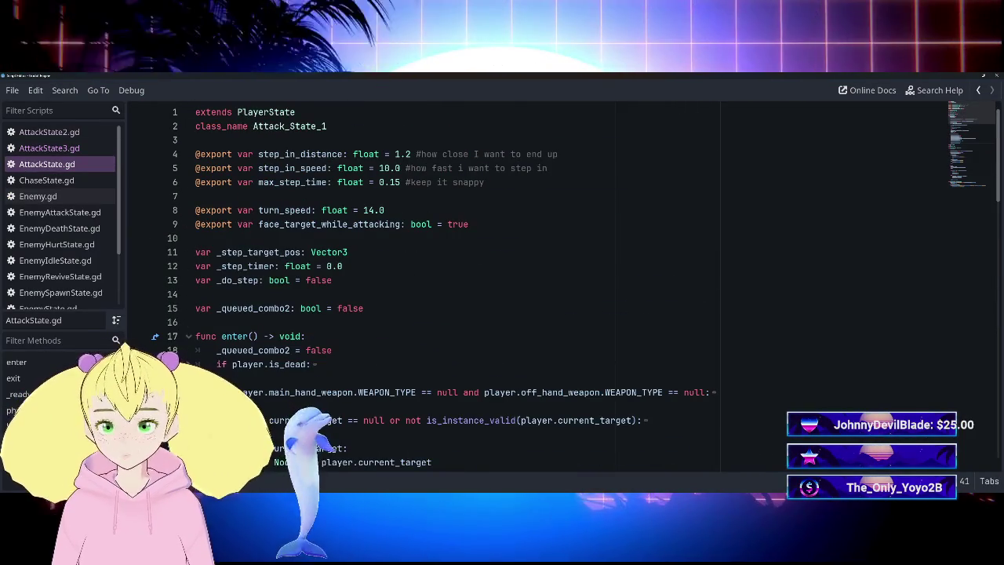
pyautogui.scroll(-4, 471, 290)
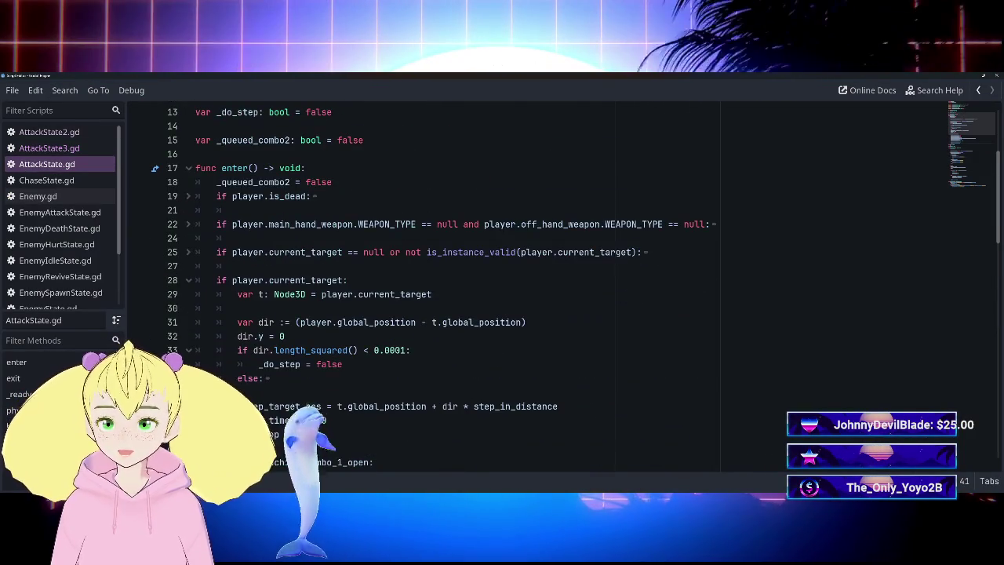
pyautogui.click(188, 252)
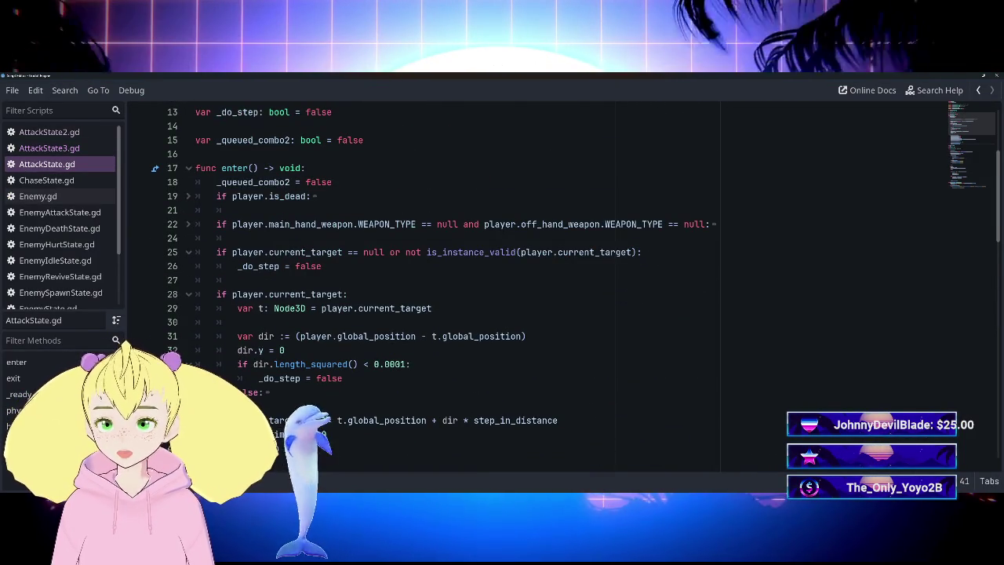
pyautogui.click(189, 252)
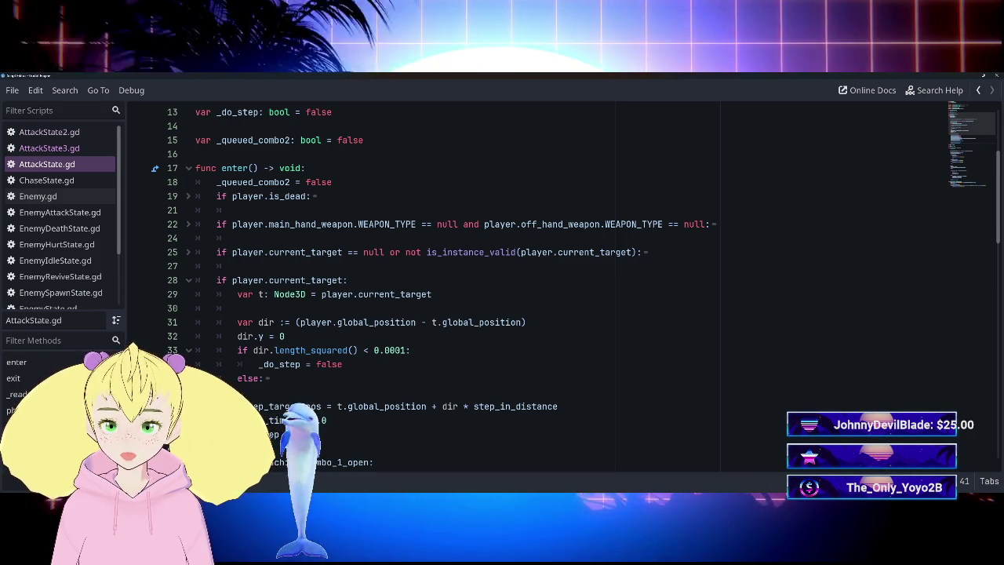
# Remove one indent level from the empty line 40 in enter().
pyautogui.scroll(-1, 192, 291)
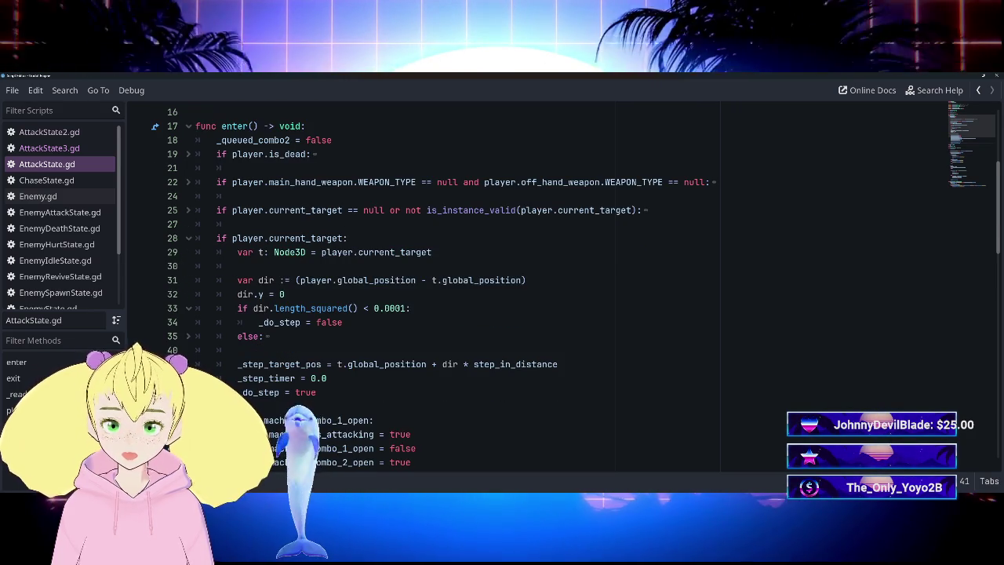
pyautogui.scroll(-1, 502, 291)
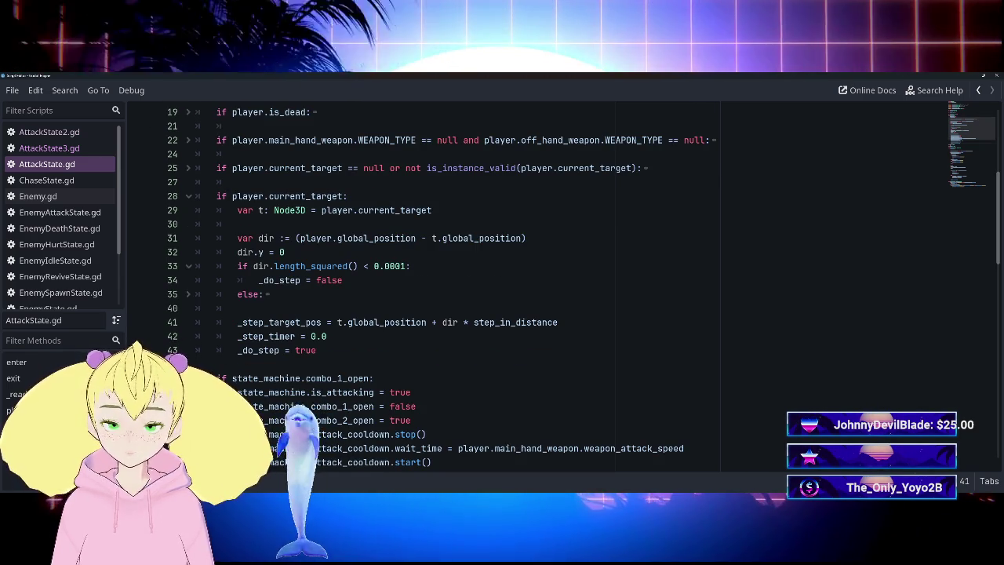
pyautogui.click(237, 308)
pyautogui.press('BackSpace')
pyautogui.press('BackSpace')
pyautogui.press('BackSpace')
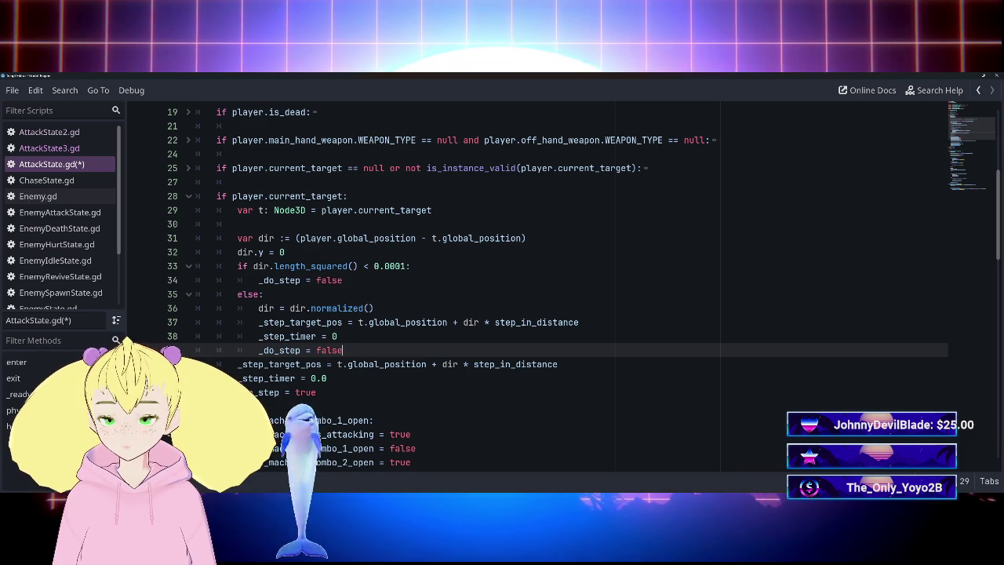
# Change the step timer value on line 38 to 0.0.
pyautogui.hotkey('shift', 'Up')
pyautogui.hotkey('shift', 'Up')
pyautogui.hotkey('shift', 'Home')
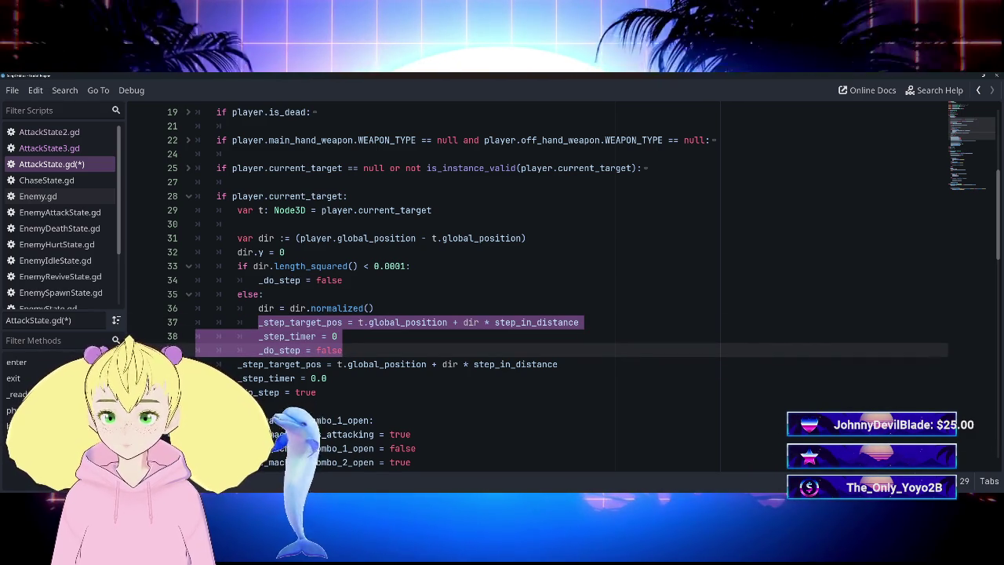
pyautogui.press('Up')
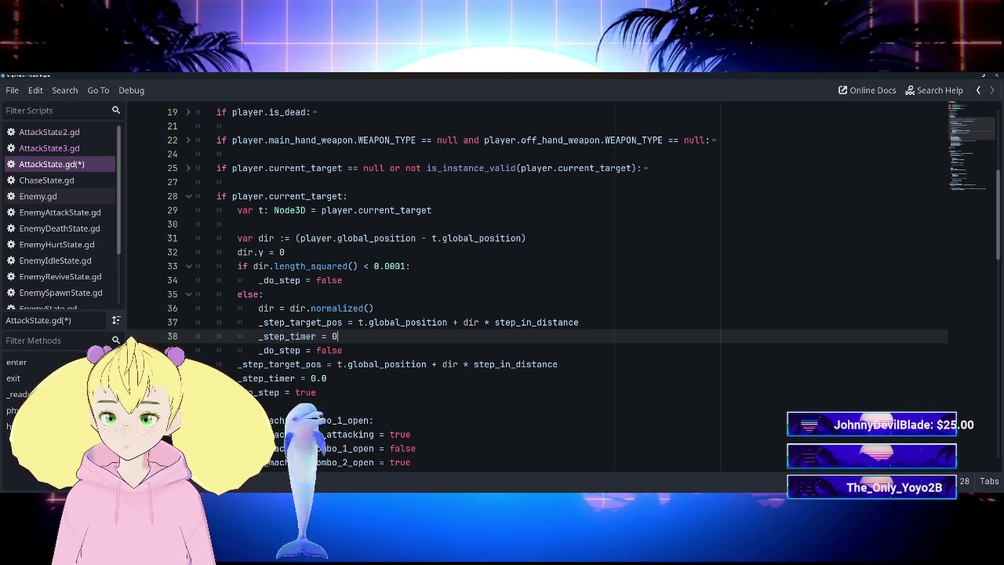
pyautogui.write('. 0')
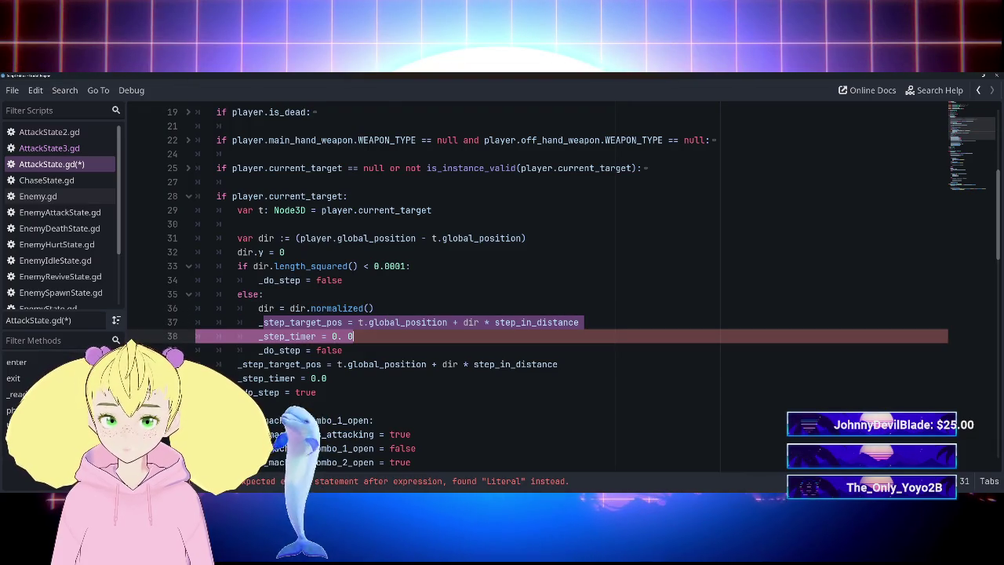
pyautogui.hotkey('shift', 'Down')
pyautogui.press('Up')
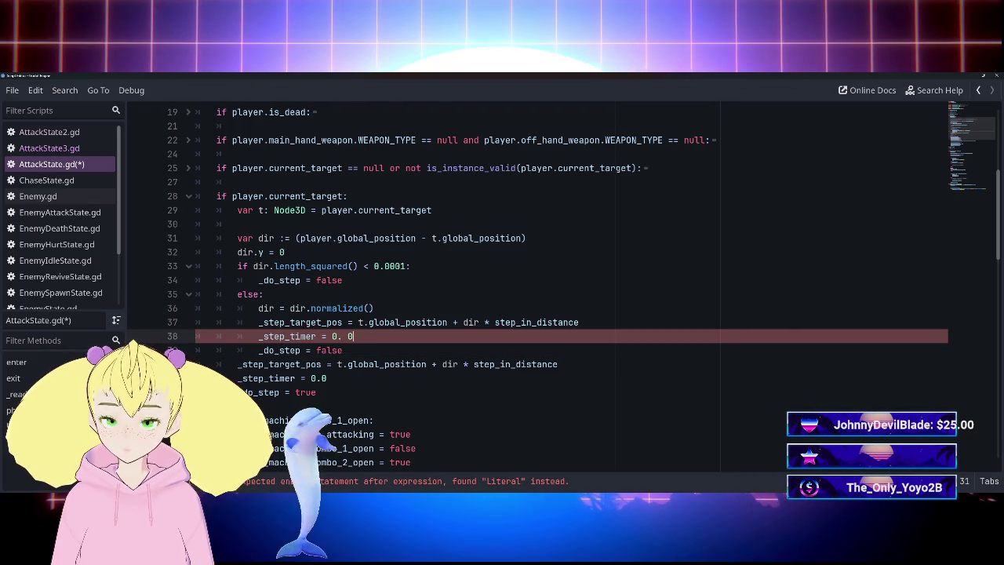
pyautogui.press('BackSpace')
pyautogui.press('Down')
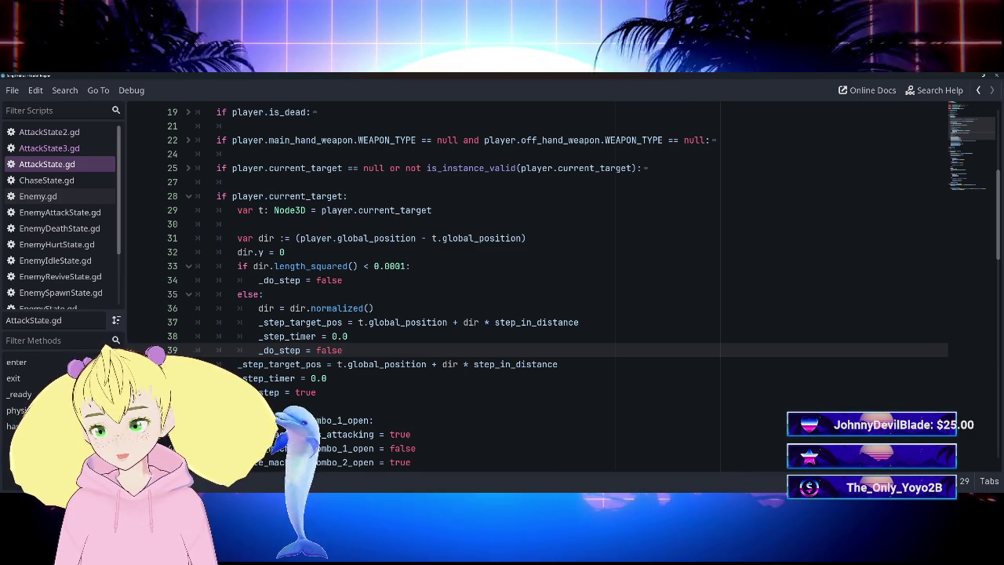
# Drop the duplicate step lines and indent the target, timer and flag lines under else.
pyautogui.moveTo(258, 309)
pyautogui.mouseDown()
pyautogui.moveTo(368, 323)
pyautogui.moveTo(343, 350)
pyautogui.mouseUp()
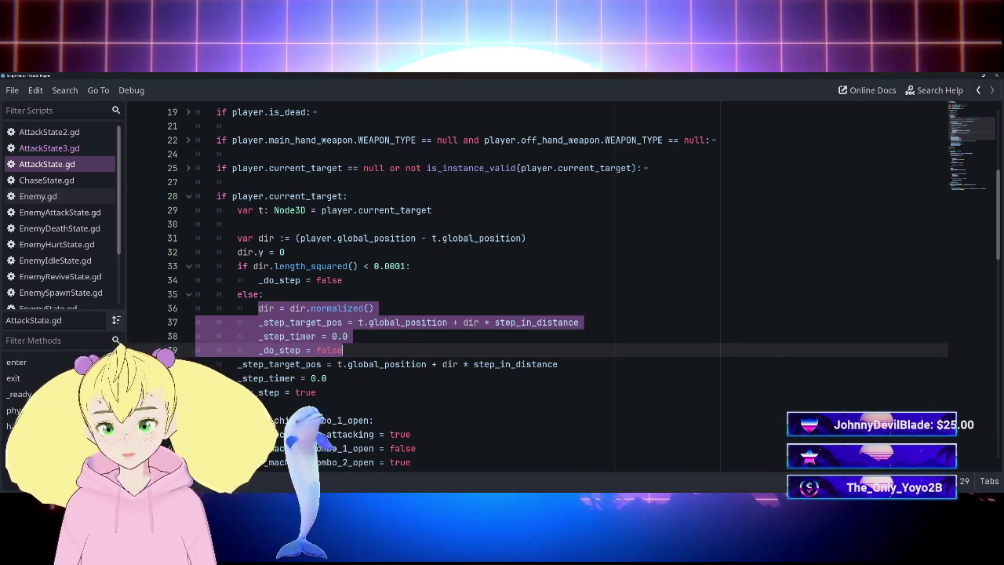
pyautogui.press('BackSpace')
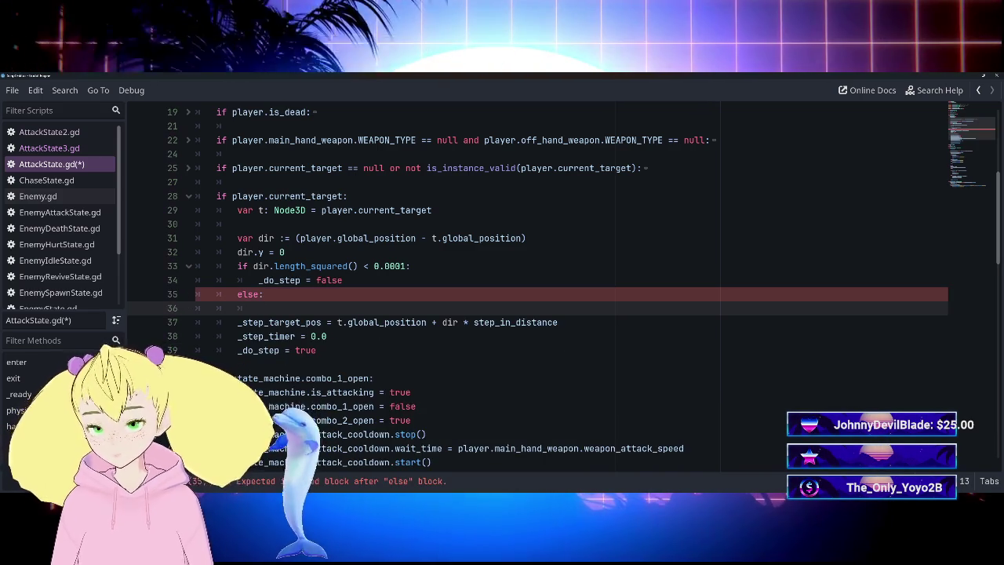
pyautogui.hotkey('ctrl', 'z')
pyautogui.moveTo(258, 322)
pyautogui.mouseDown()
pyautogui.moveTo(348, 336)
pyautogui.moveTo(342, 350)
pyautogui.mouseUp()
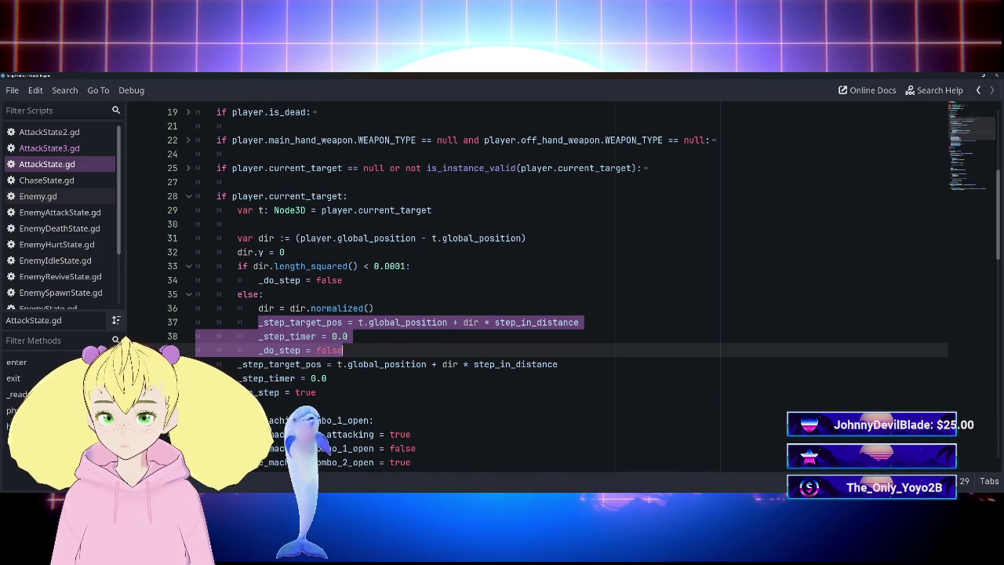
pyautogui.press('BackSpace')
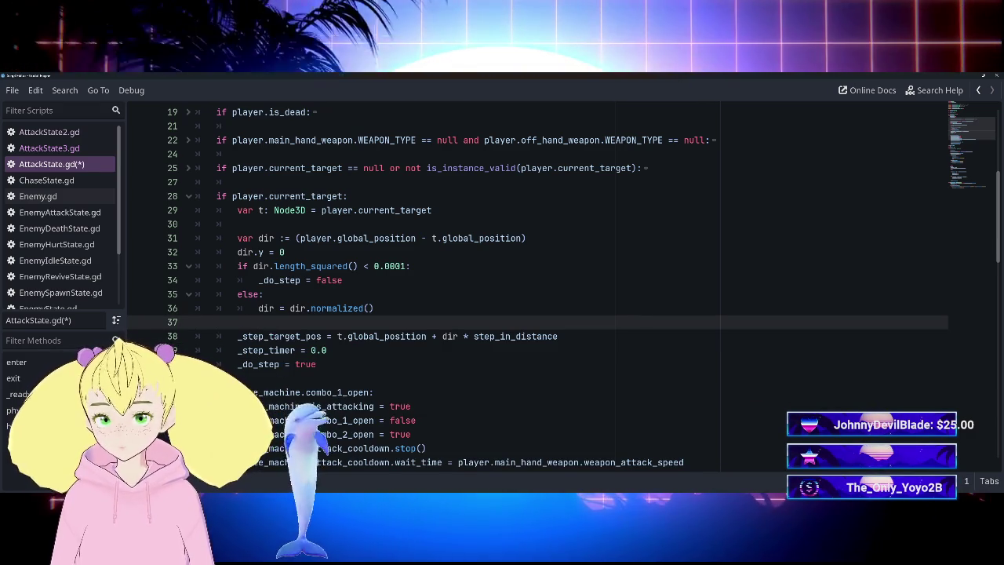
pyautogui.hotkey('ctrl', 'z')
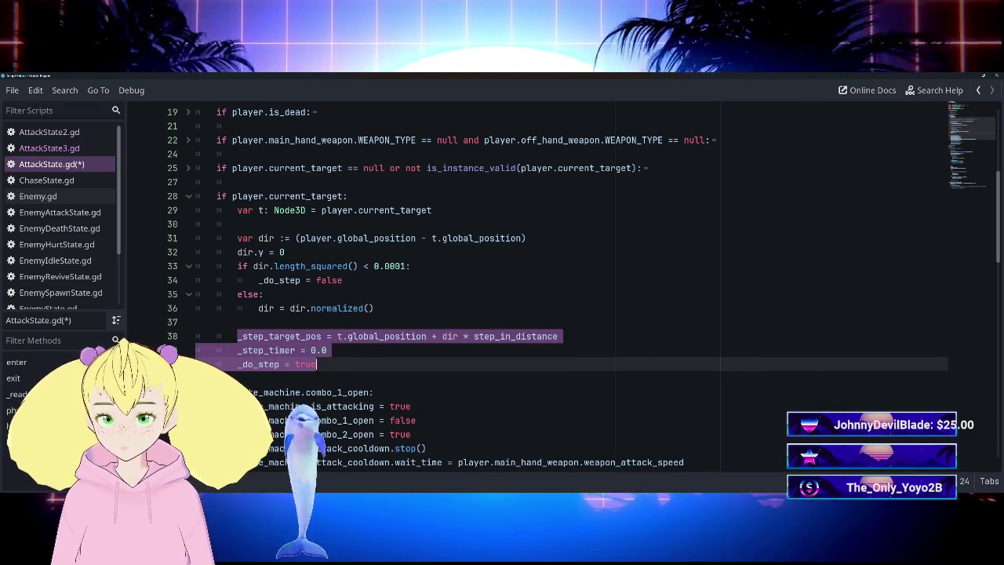
pyautogui.press('Tab')
# Remove the blank line inside the else branch and run the game with F5.
pyautogui.click(196, 321)
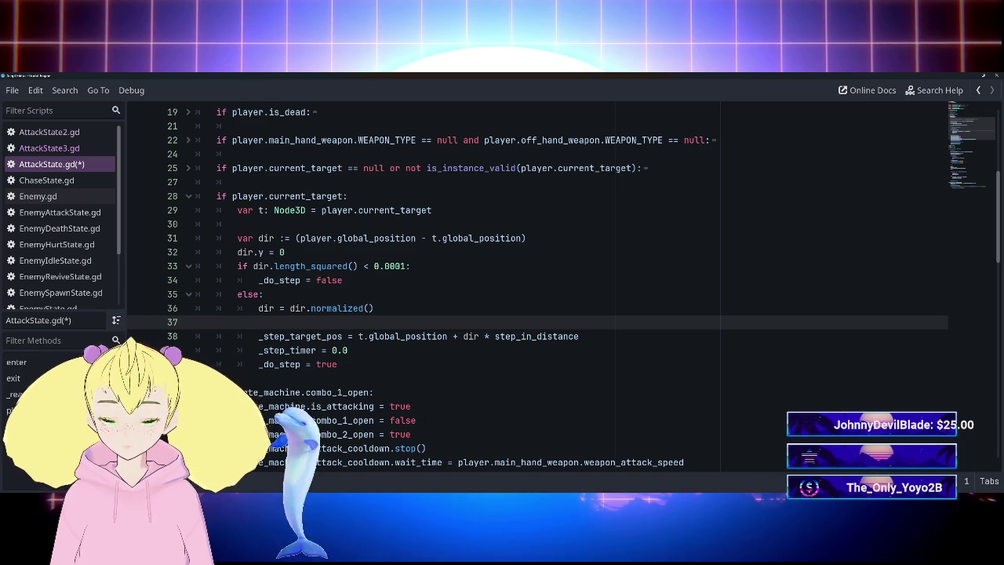
pyautogui.press('BackSpace')
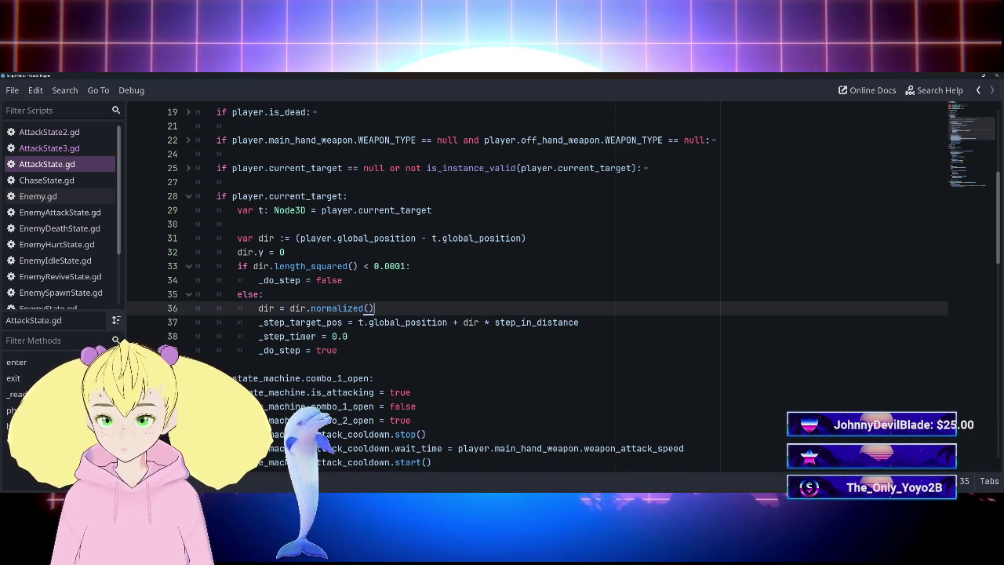
pyautogui.click(228, 364)
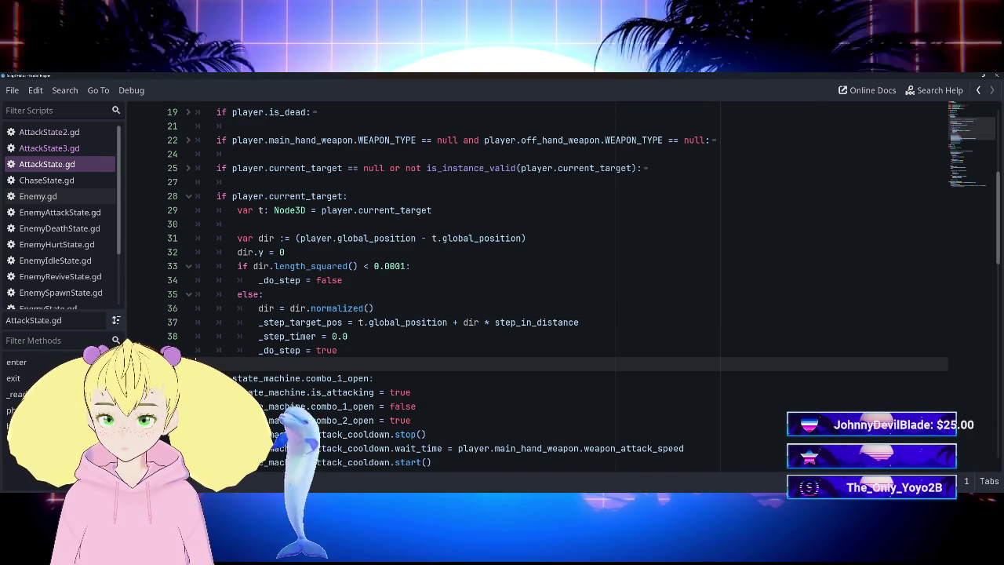
pyautogui.press('F5')
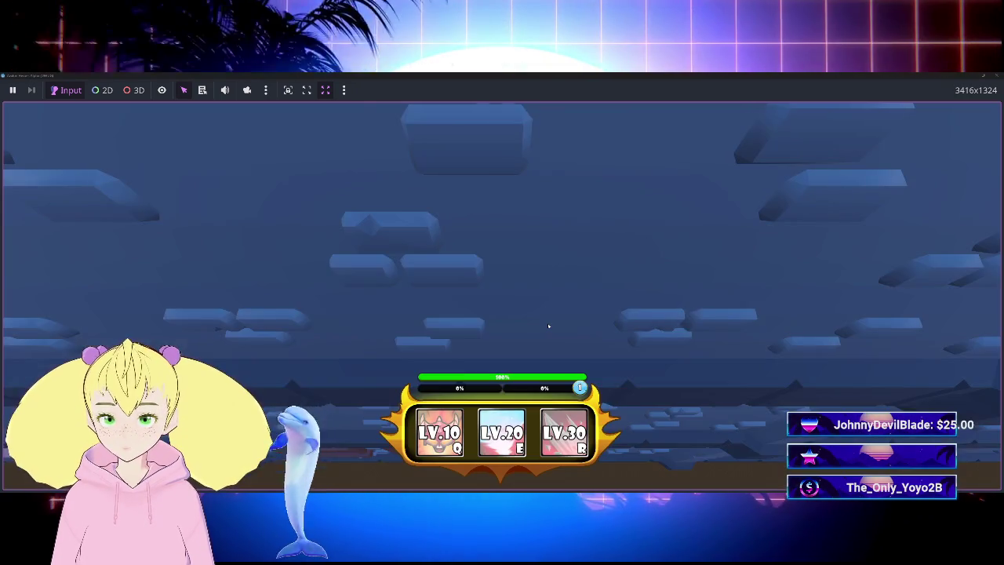
# Walk toward the enemy, attack it to test the step-in, then stop with F8.
pyautogui.press('a')
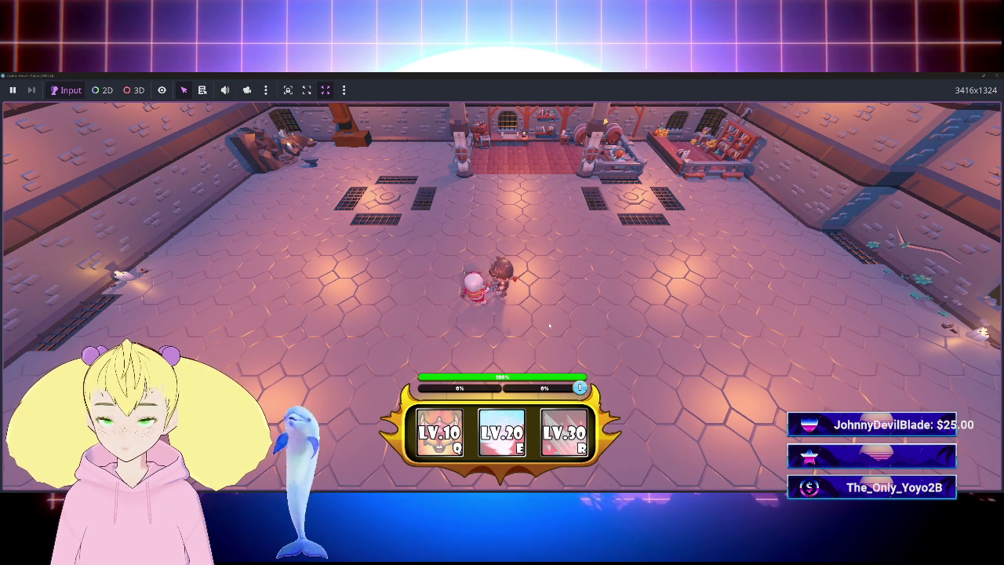
pyautogui.click(618, 275)
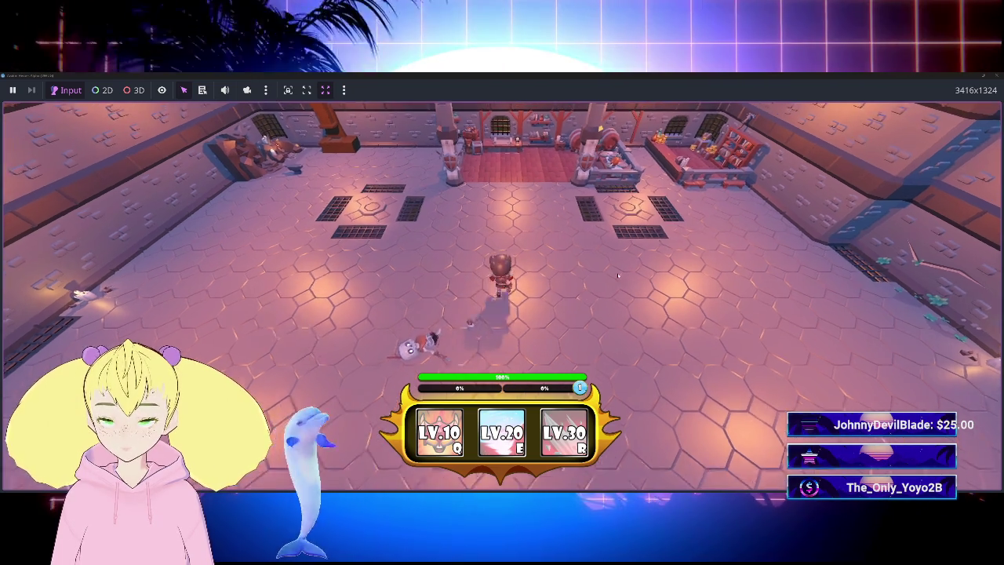
pyautogui.press('F8')
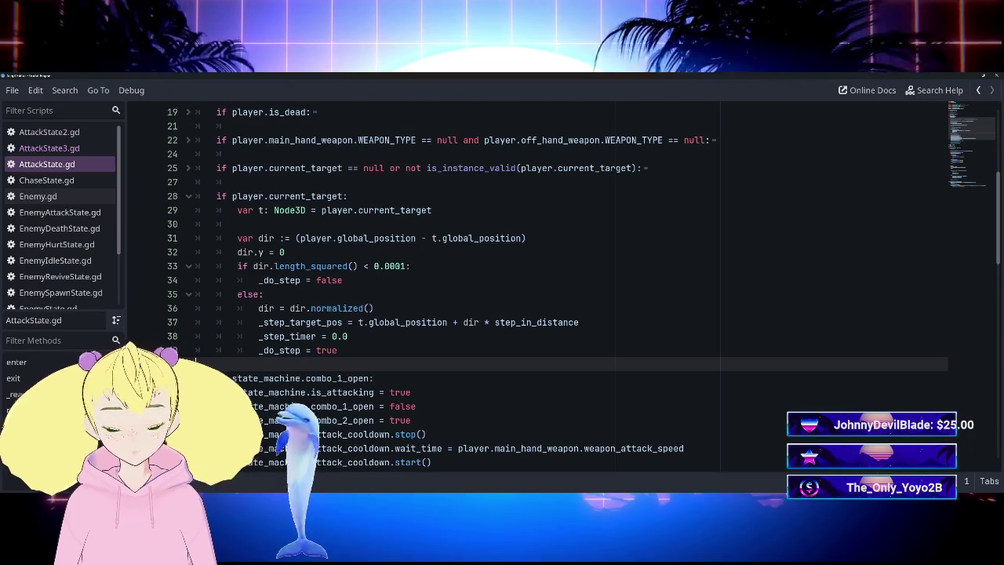
# Set combo 1's attack_cooldown.wait_time on line 46 to 1.5, save, and run the game.
pyautogui.scroll(-2, 502, 290)
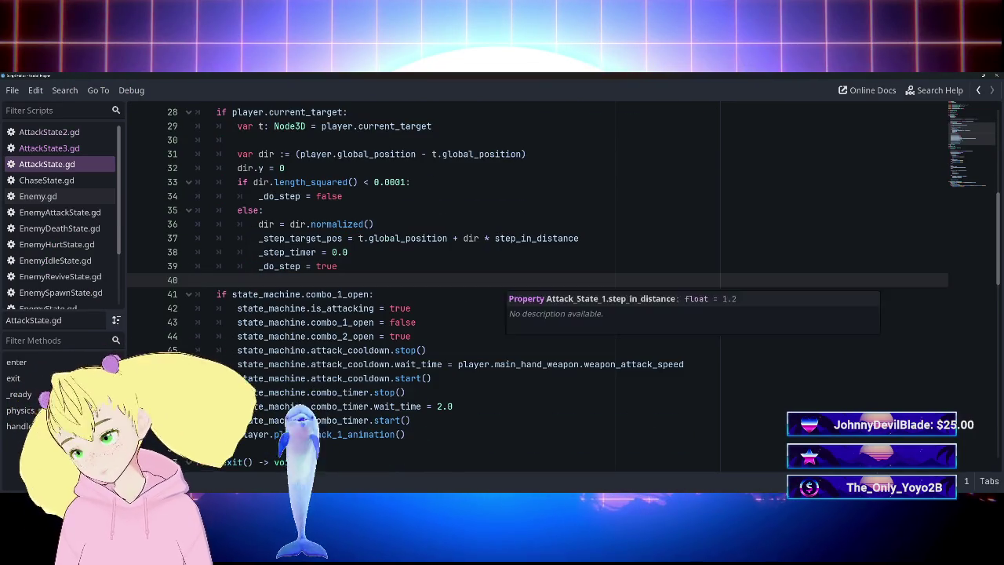
pyautogui.scroll(4, 502, 290)
pyautogui.scroll(3, 502, 291)
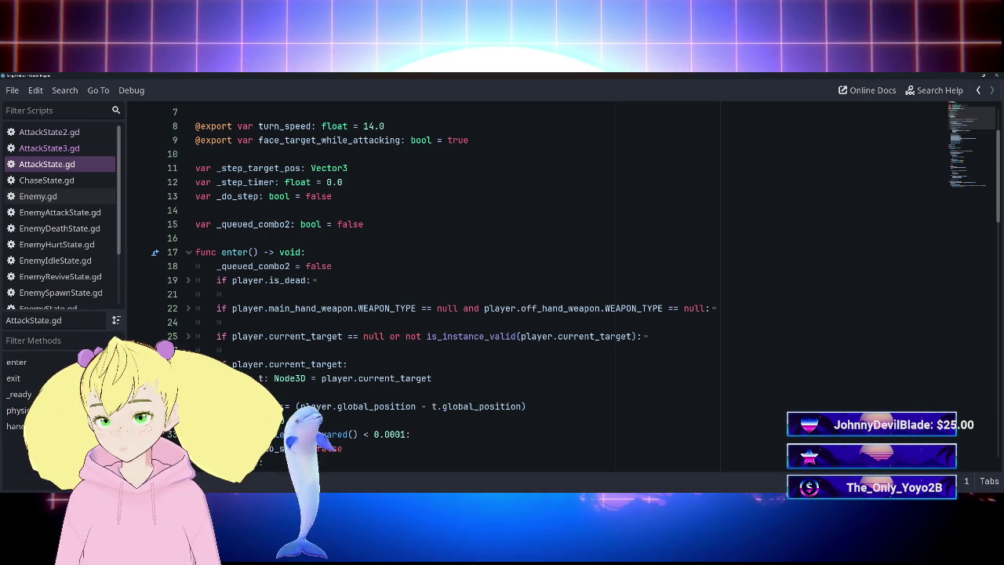
pyautogui.scroll(-8, 538, 290)
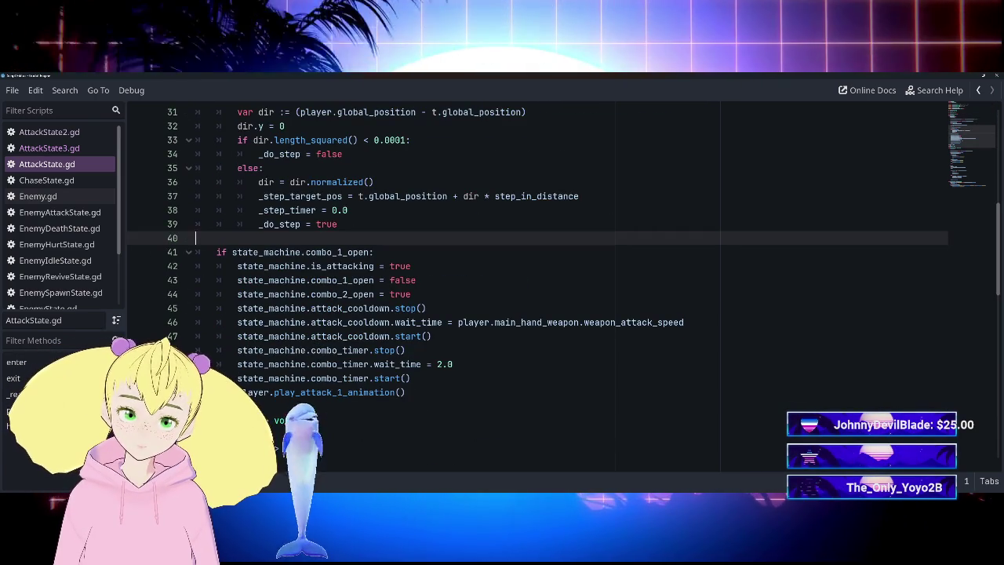
pyautogui.moveTo(458, 322); pyautogui.dragTo(685, 322)
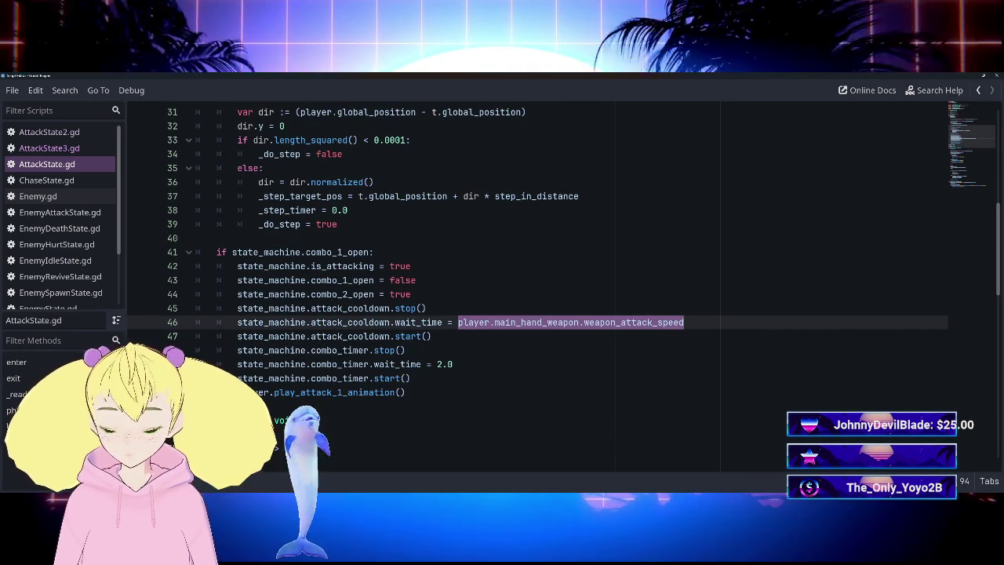
pyautogui.press('BackSpace')
pyautogui.write('2.')
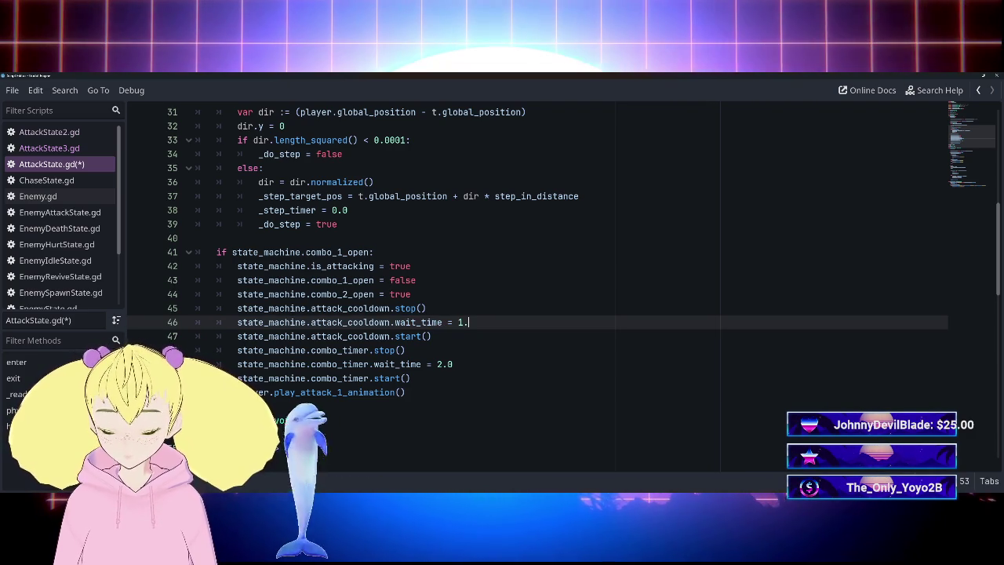
pyautogui.write('5')
pyautogui.hotkey('ctrl', 's')
pyautogui.click(426, 309)
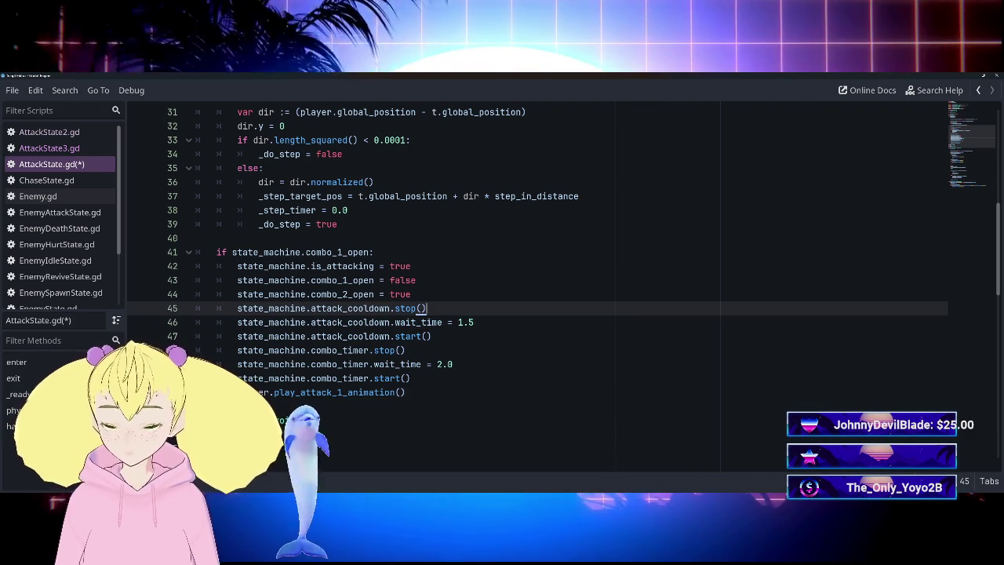
pyautogui.press('F5')
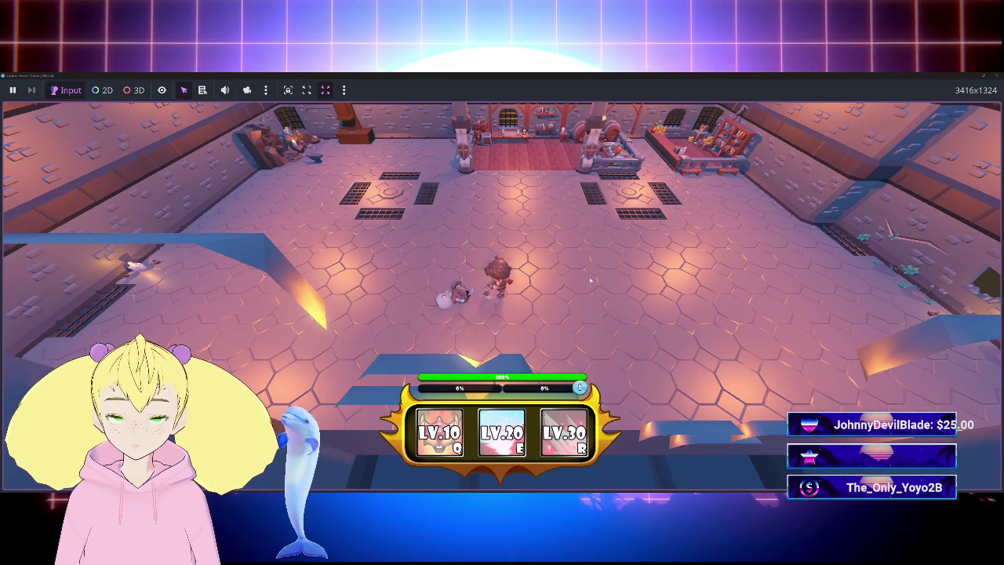
pyautogui.press('w')
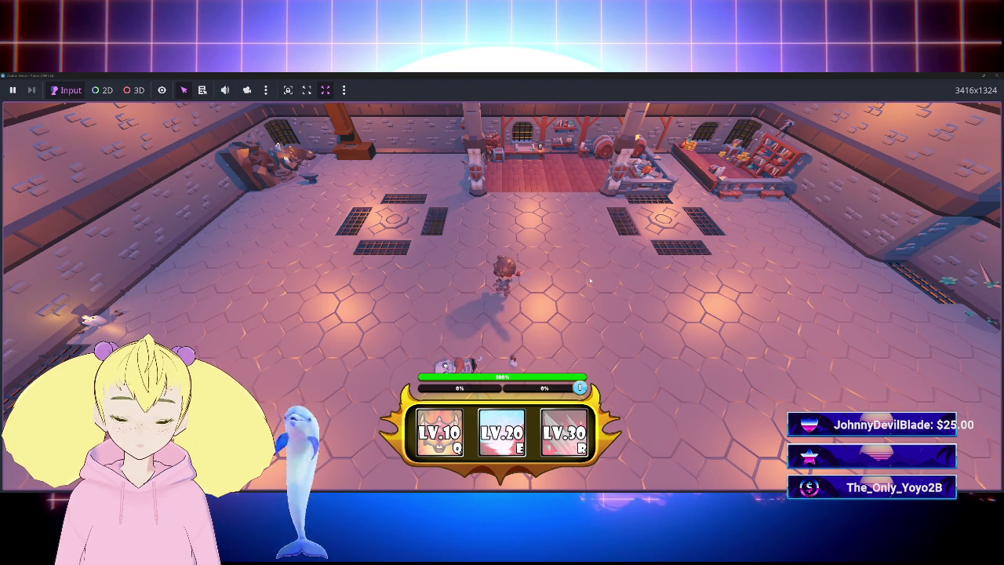
pyautogui.click(994, 74)
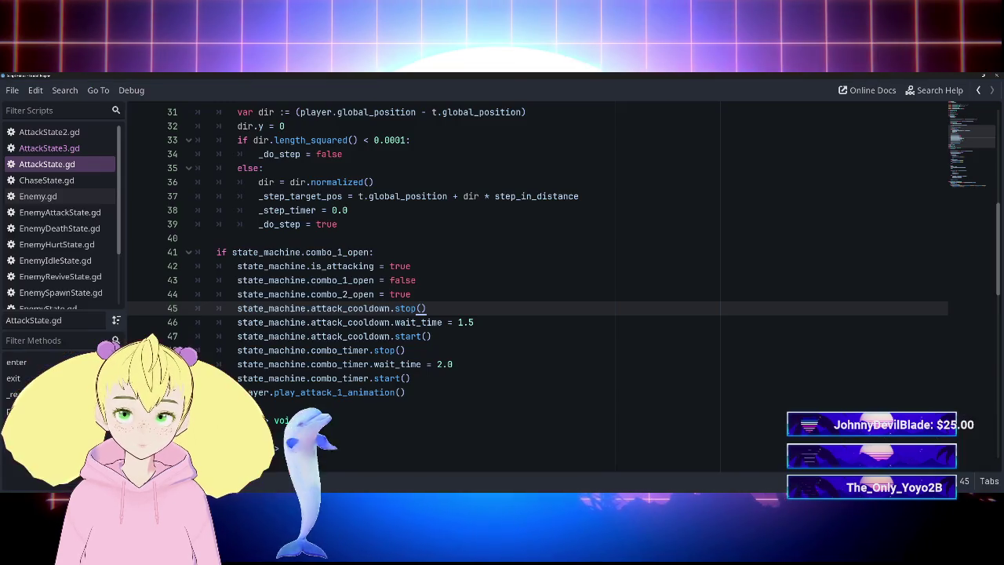
# Look over AttackState.gd, then open AttackState2.gd and review its enter function.
pyautogui.scroll(-3, 538, 282)
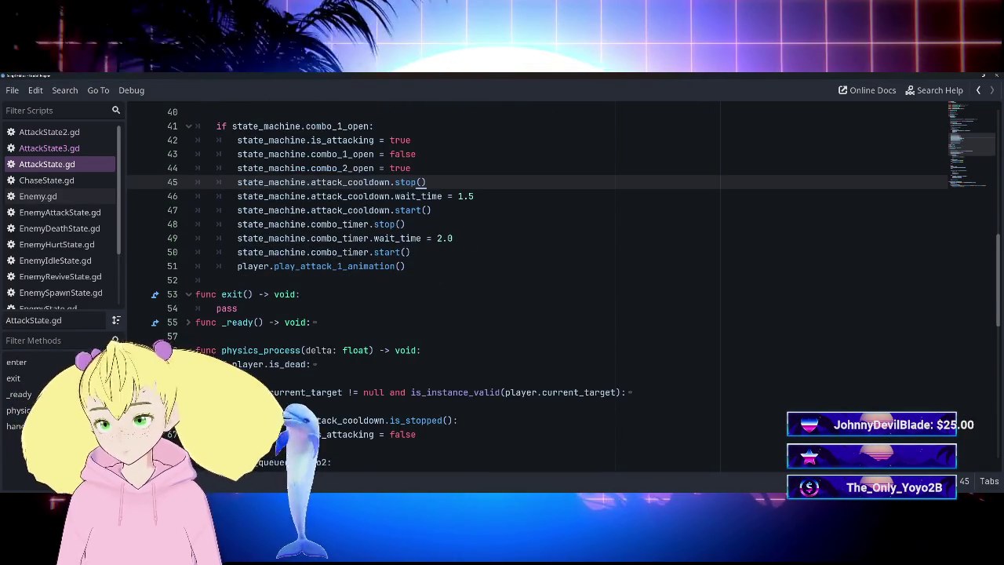
pyautogui.scroll(1, 538, 283)
pyautogui.scroll(-8, 537, 283)
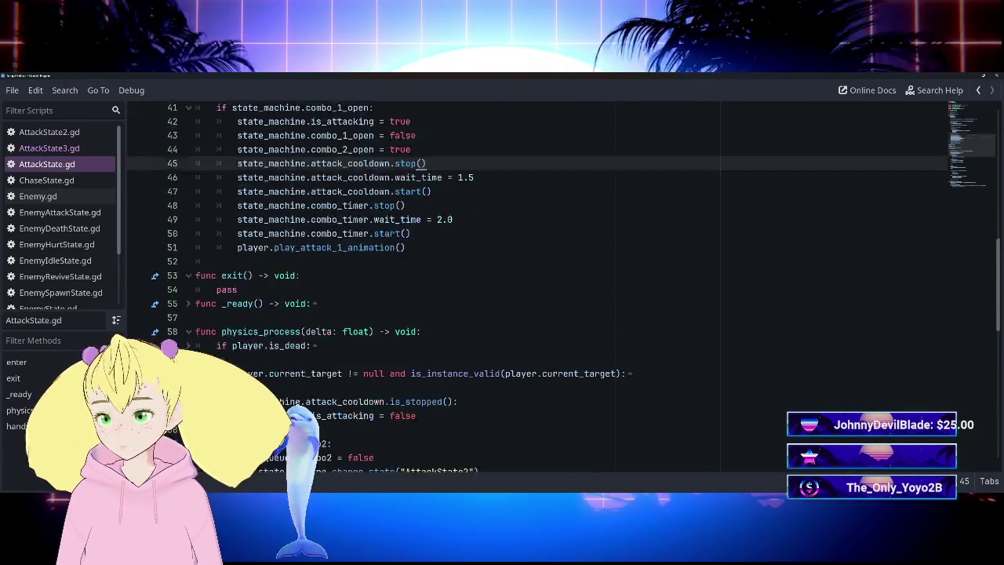
pyautogui.scroll(-8, 538, 282)
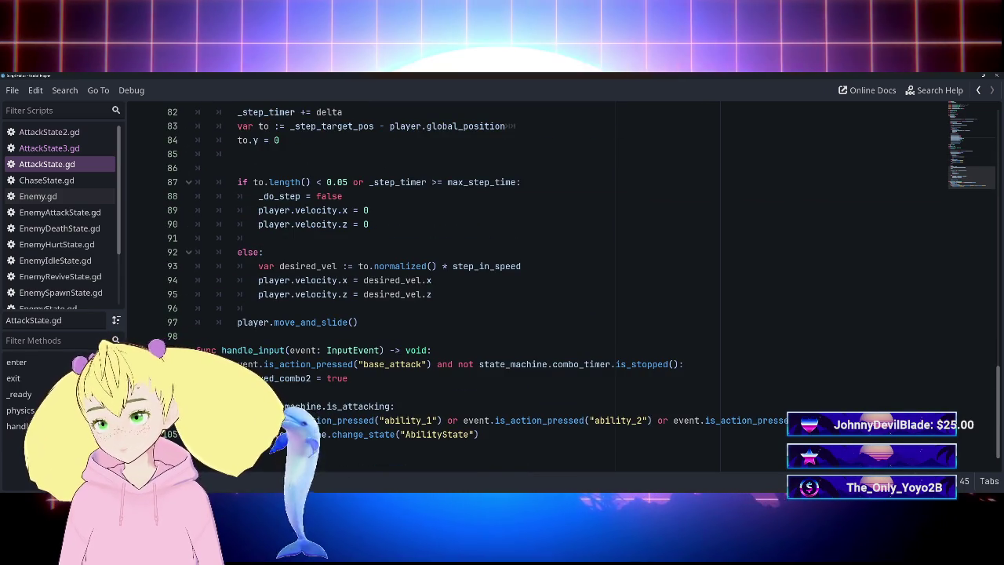
pyautogui.scroll(3, 538, 283)
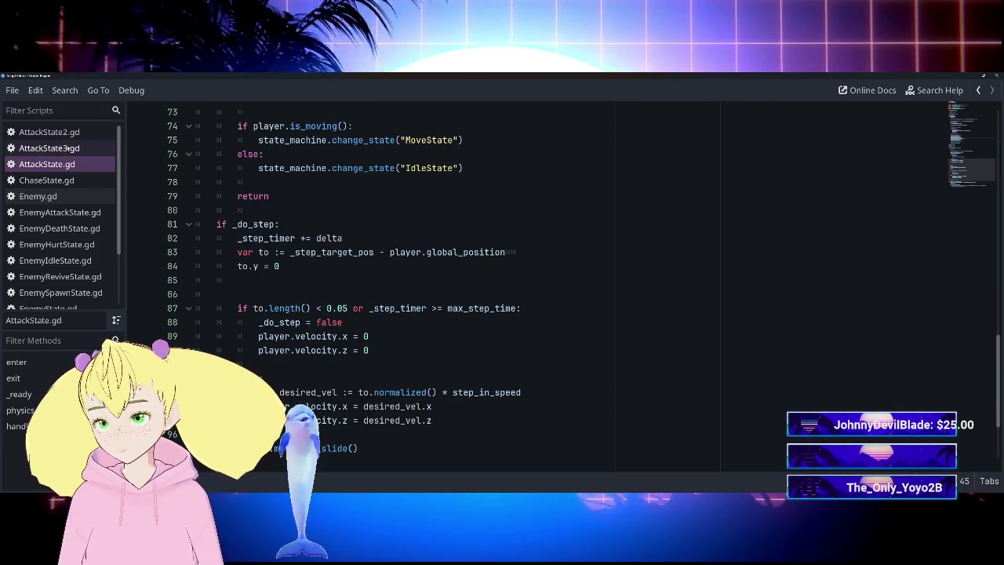
pyautogui.click(49, 132)
pyautogui.scroll(-5, 537, 283)
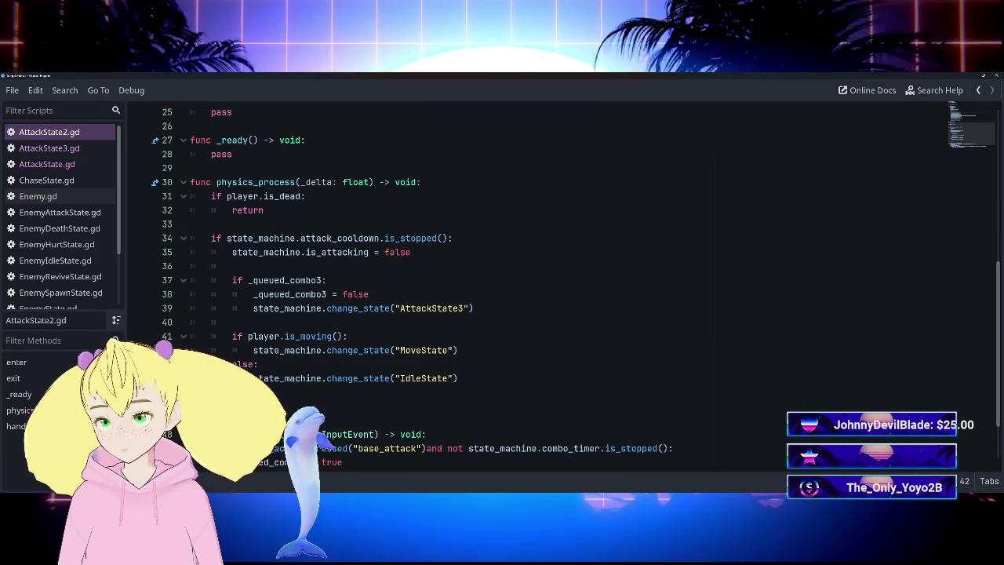
pyautogui.scroll(-2, 392, 310)
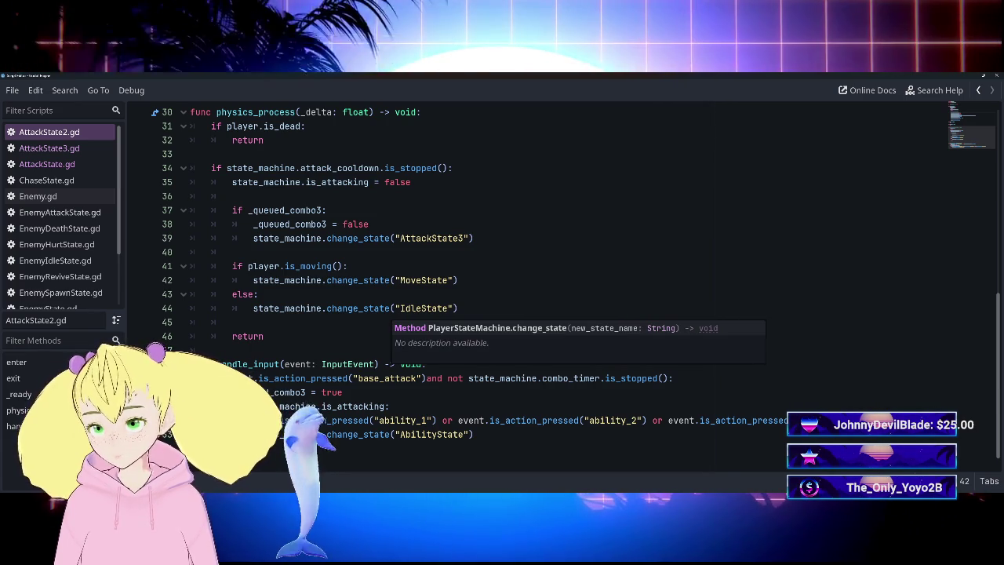
pyautogui.click(362, 308)
pyautogui.click(232, 321)
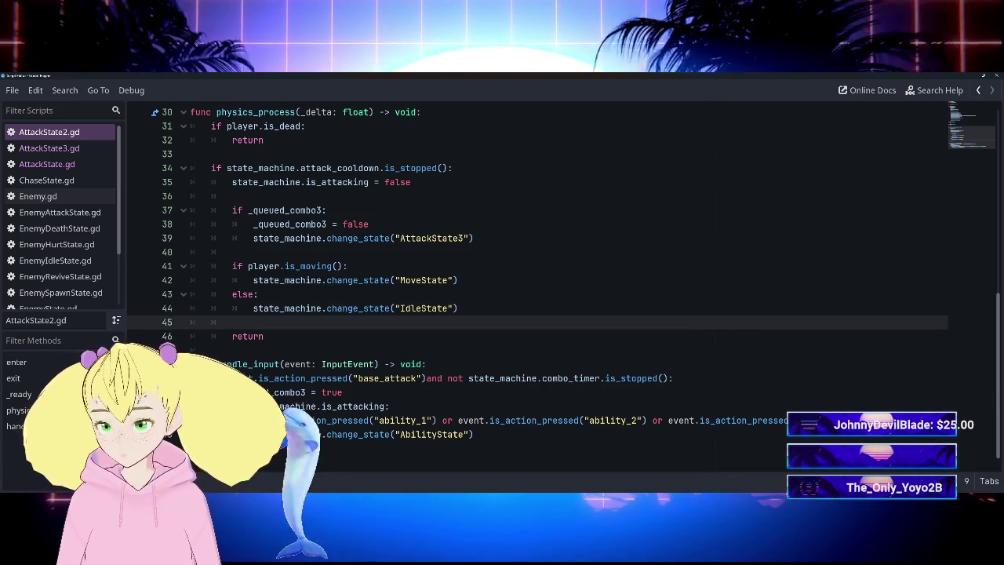
# Select AttackState2.gd's weapon_attack_speed wait_time expression on line 17, then switch to AttackState3.gd.
pyautogui.scroll(10, 549, 290)
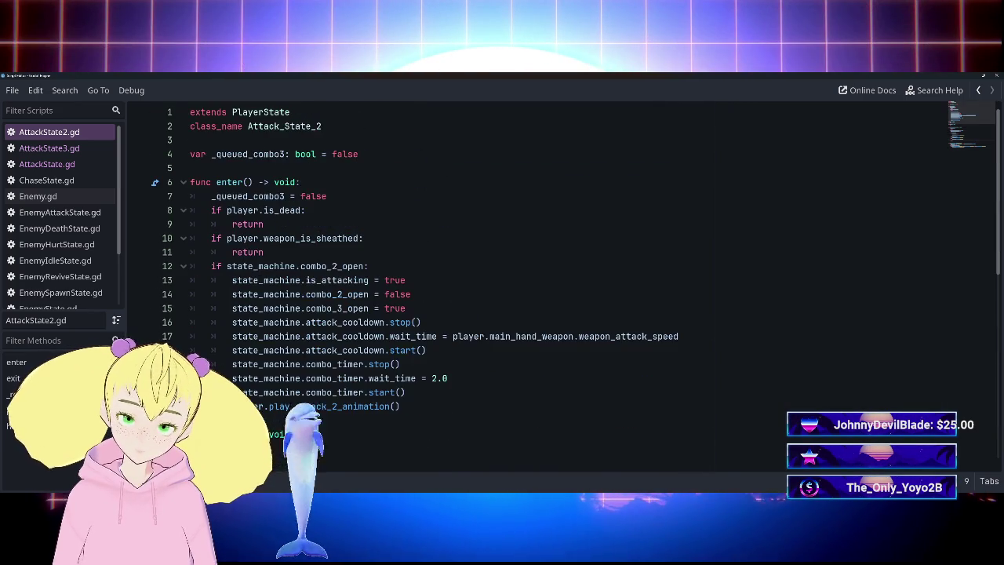
pyautogui.moveTo(334, 322)
pyautogui.scroll(-4, 549, 298)
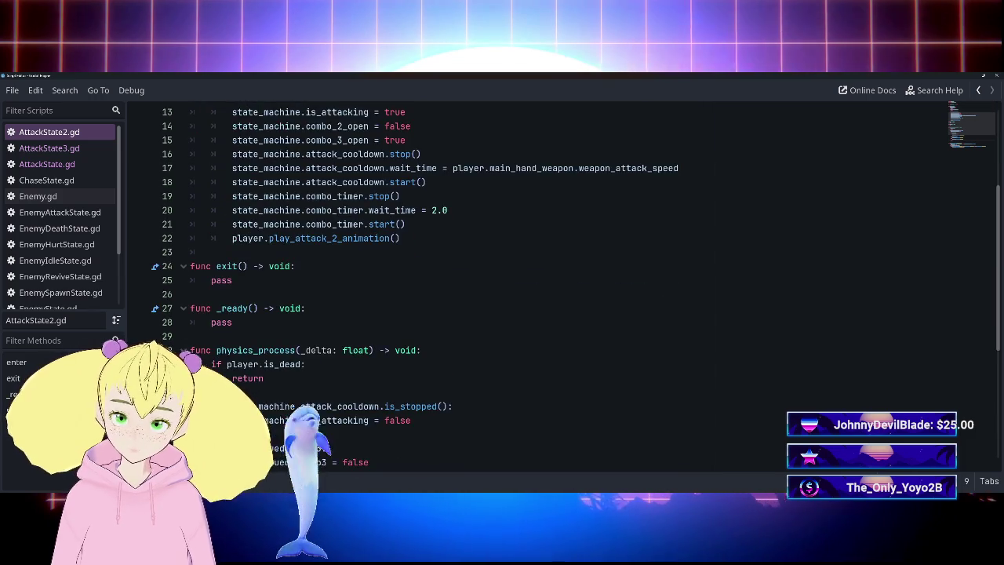
pyautogui.scroll(3, 550, 298)
pyautogui.moveTo(453, 294); pyautogui.dragTo(679, 295)
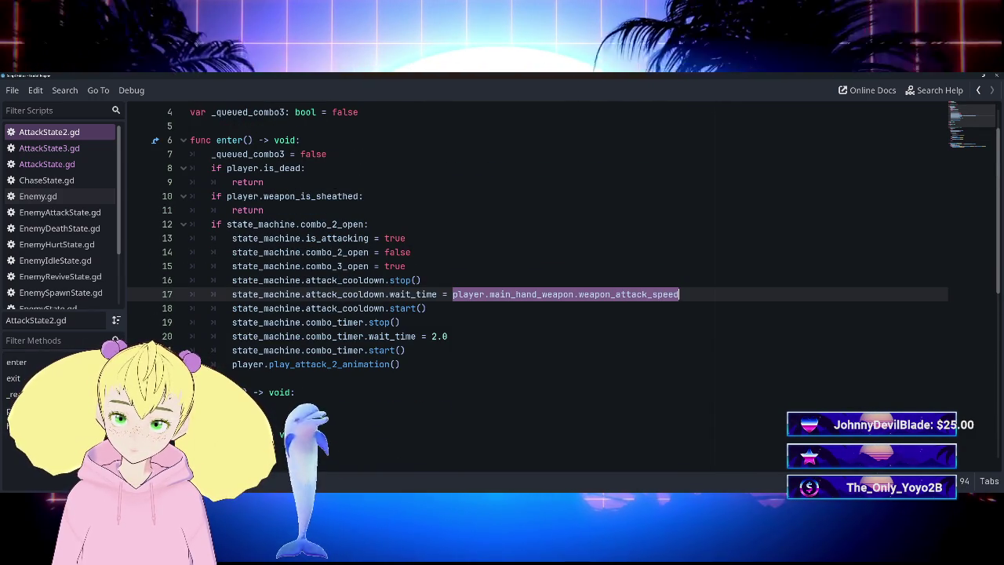
pyautogui.click(69, 154)
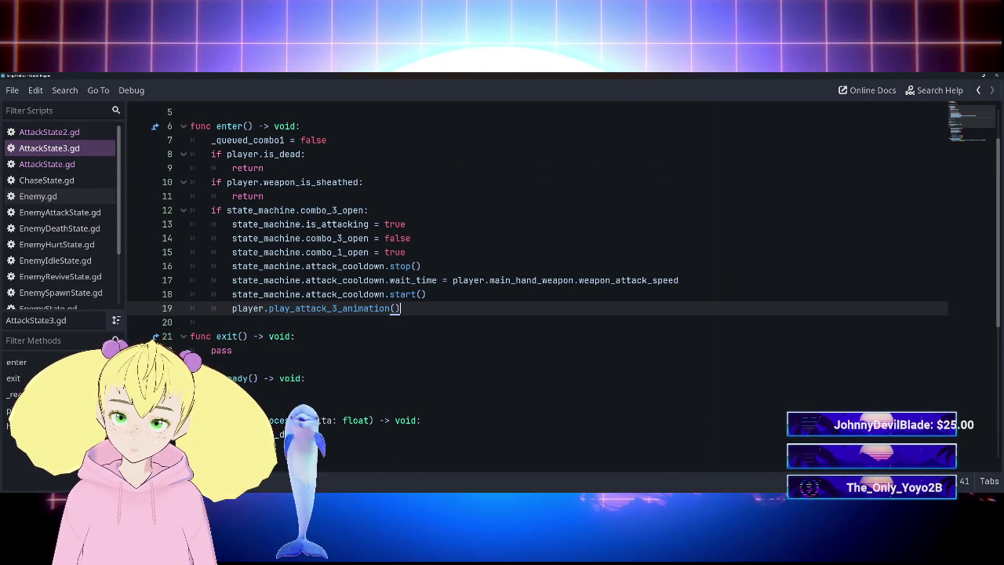
# Replace line 17's weapon_attack_speed wait_time in AttackState3.gd with a fixed 1.5, then return to AttackState.gd.
pyautogui.moveTo(452, 280); pyautogui.dragTo(680, 280)
pyautogui.hotkey('ctrl', 'c')
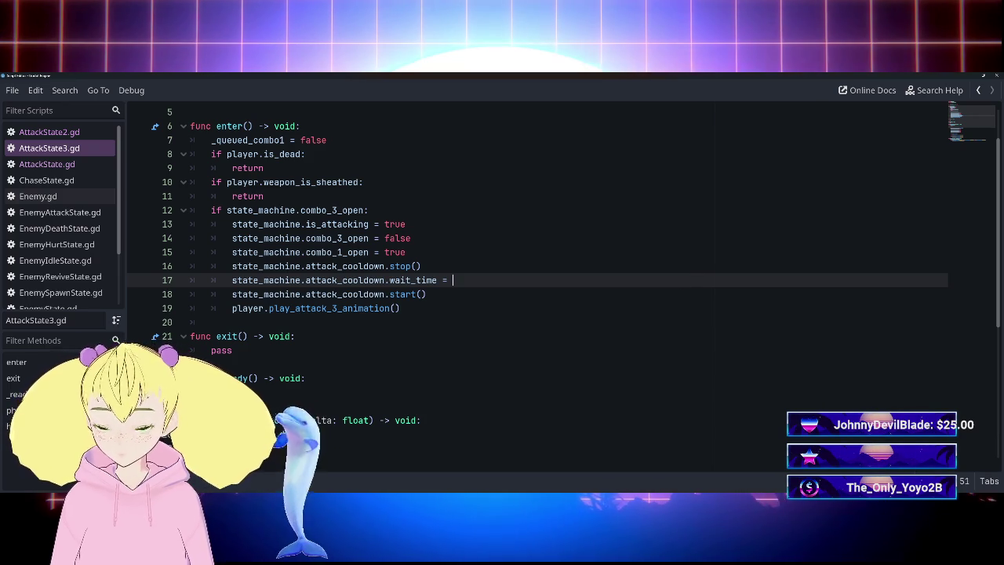
pyautogui.write('2.0')
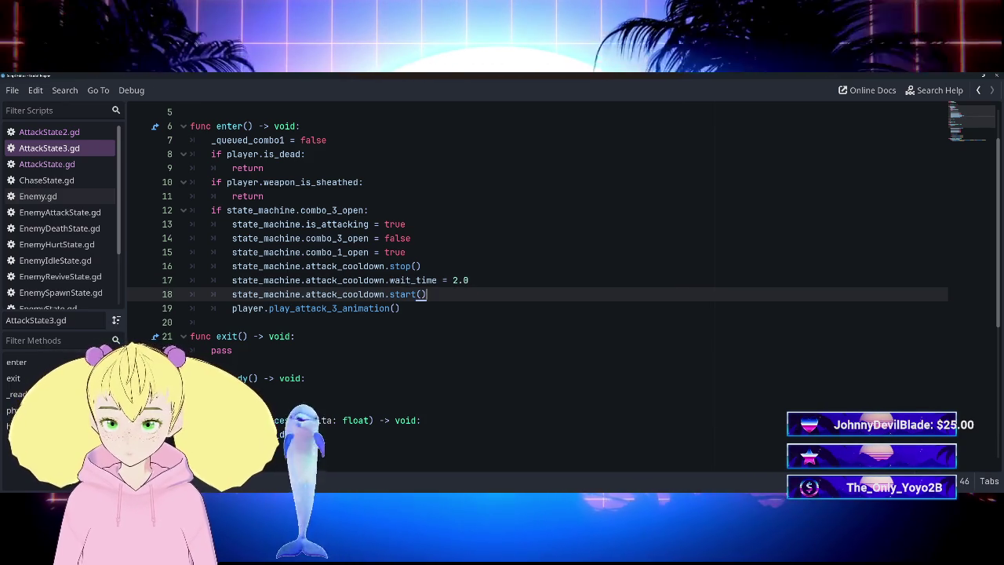
pyautogui.press('BackSpace')
pyautogui.press('BackSpace')
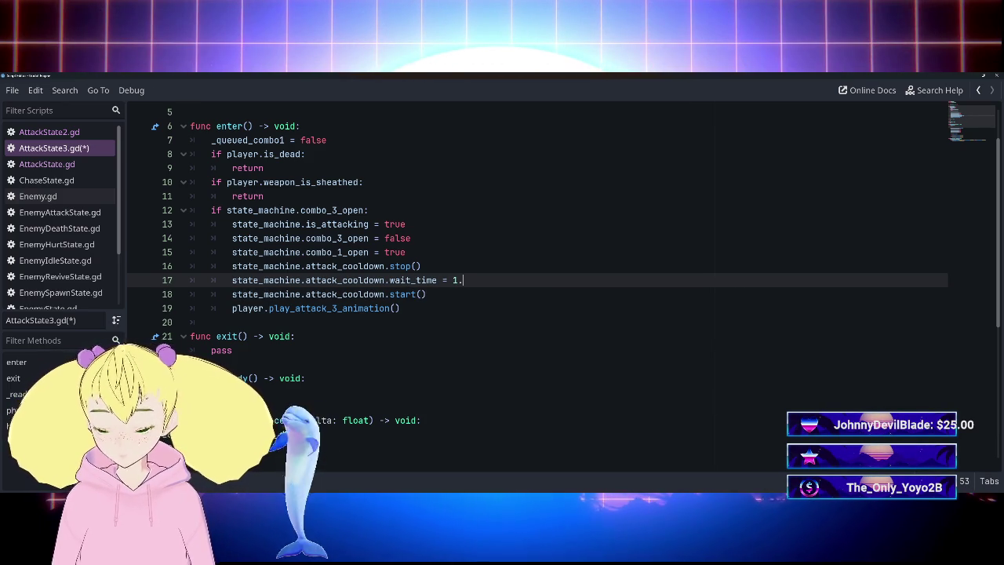
pyautogui.click(422, 266)
pyautogui.click(47, 164)
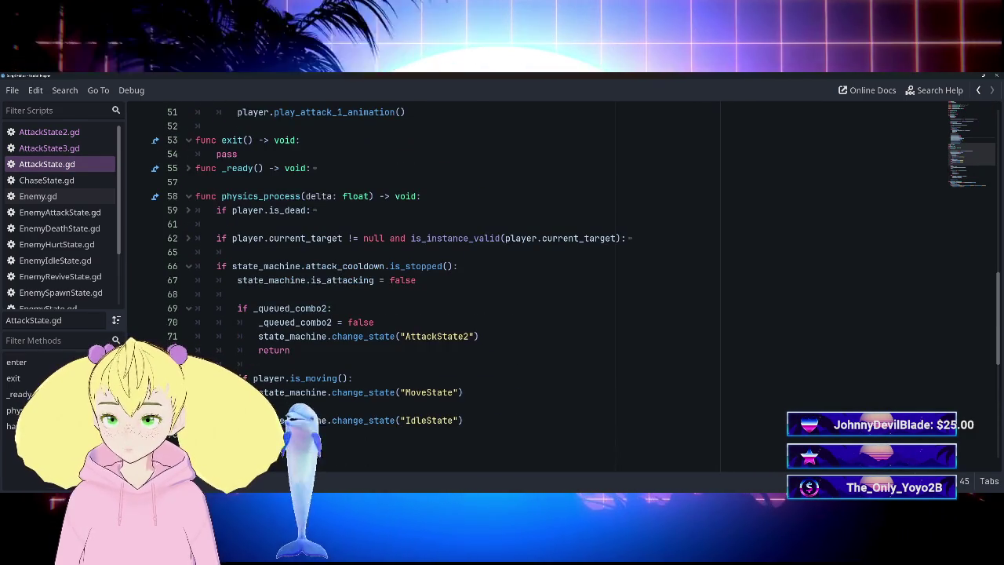
pyautogui.scroll(5, 471, 236)
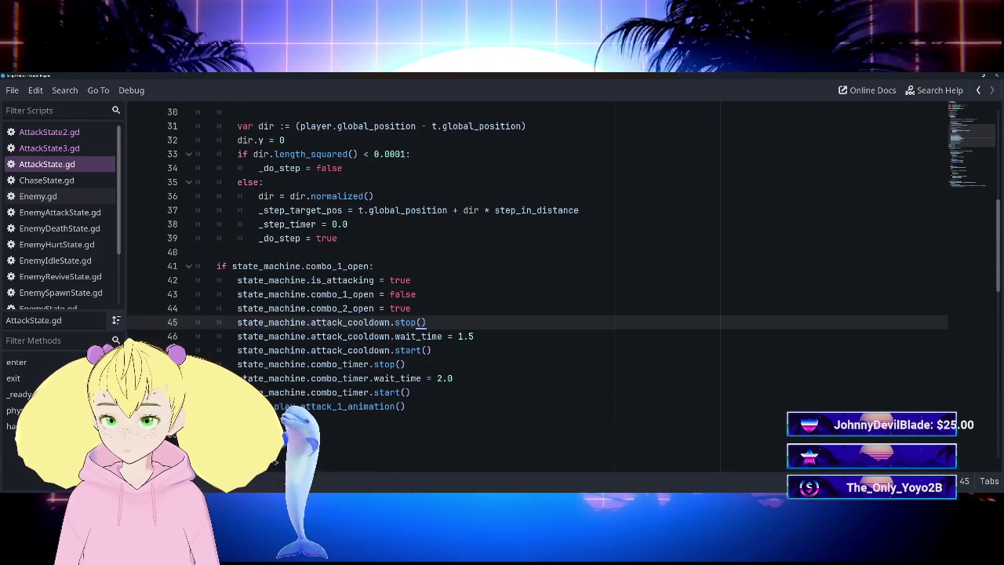
# Paste player.main_hand_weapon.weapon_attack_speed over 1.5 on line 46 of AttackState.gd and run the game.
pyautogui.click(49, 148)
pyautogui.click(89, 131)
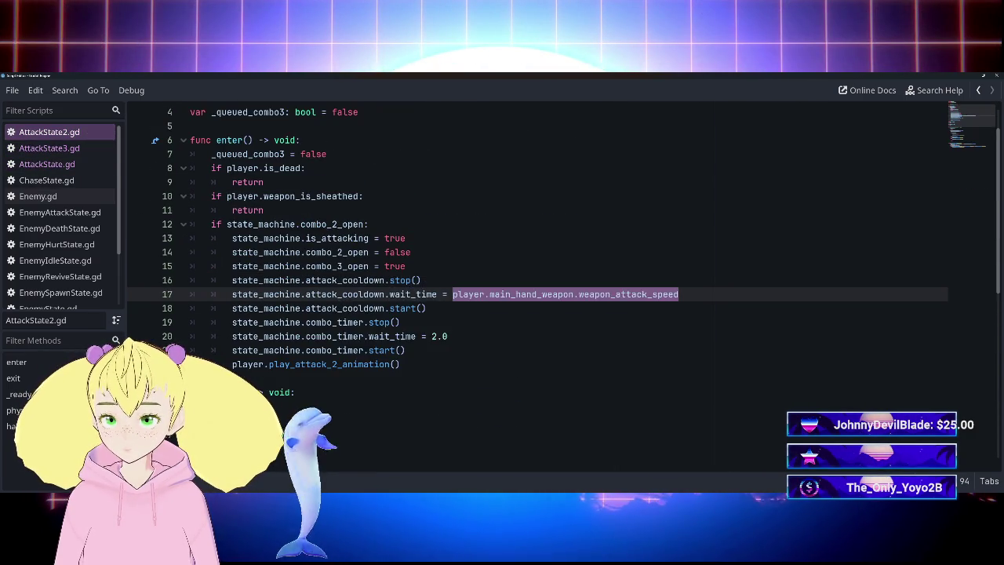
pyautogui.click(47, 164)
pyautogui.scroll(12, 471, 274)
pyautogui.scroll(-10, 534, 290)
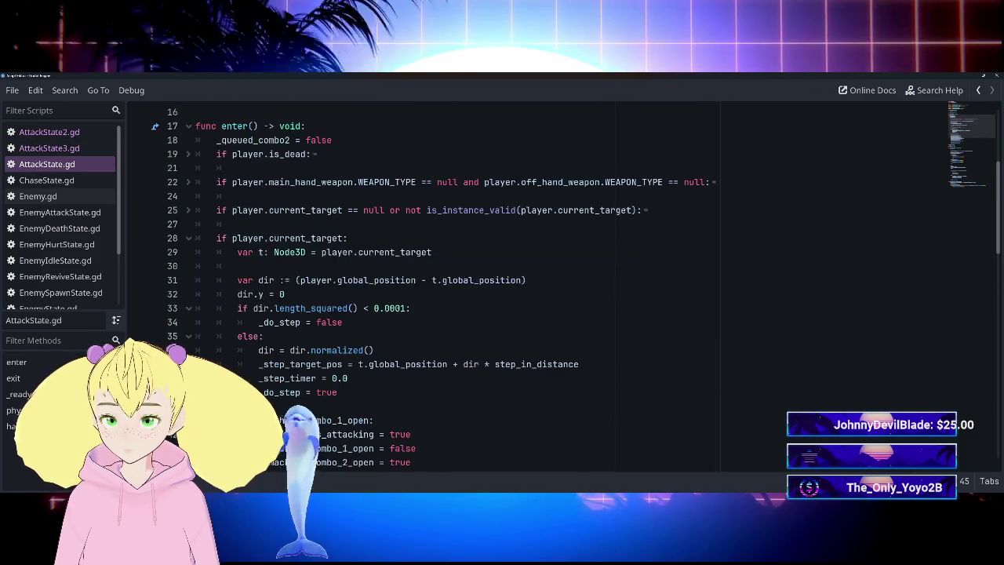
pyautogui.doubleClick(465, 322)
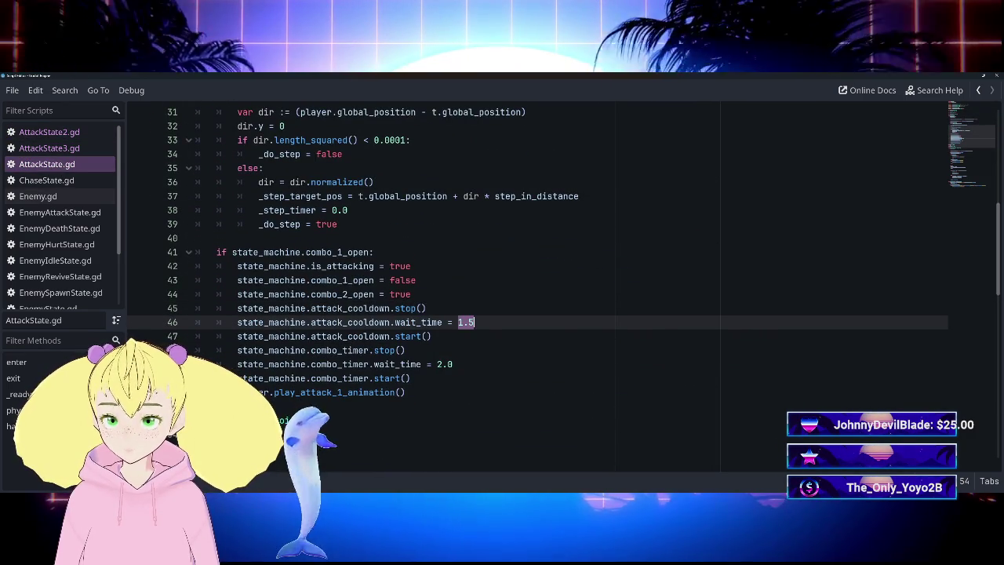
pyautogui.hotkey('ctrl', 'v')
pyautogui.press('Down')
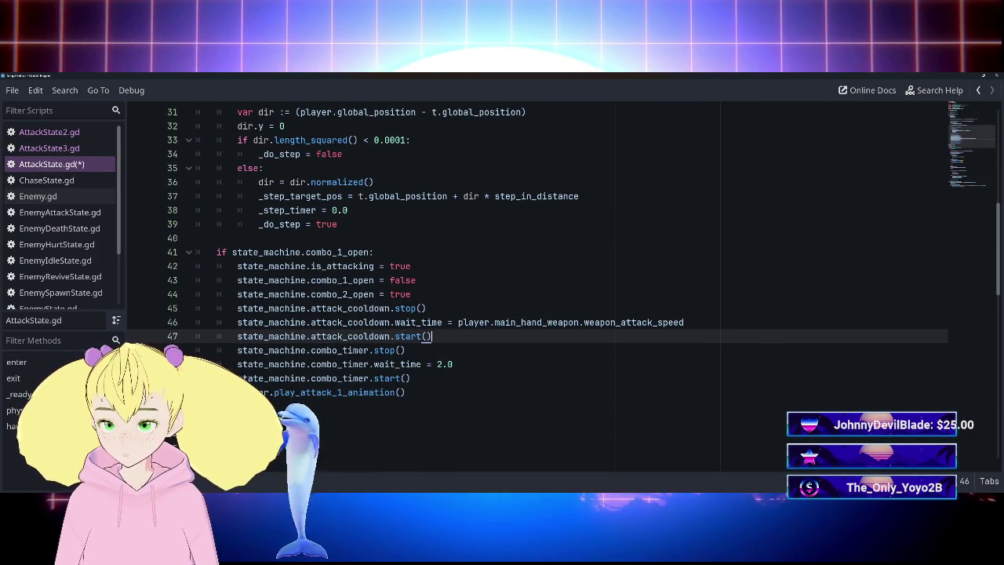
pyautogui.press('F5')
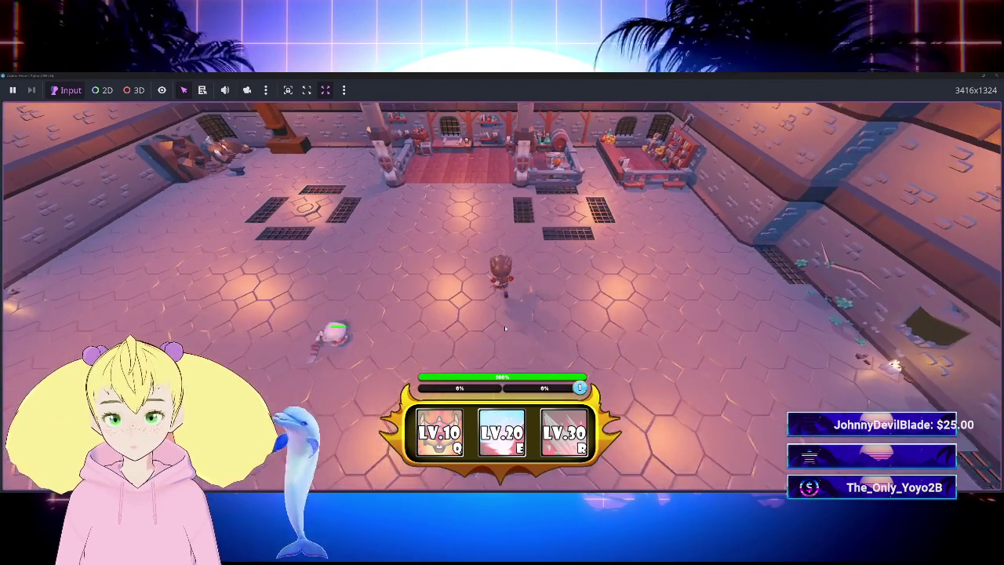
# Walk the player character left until it stands beside the pink enemy.
pyautogui.press('a')
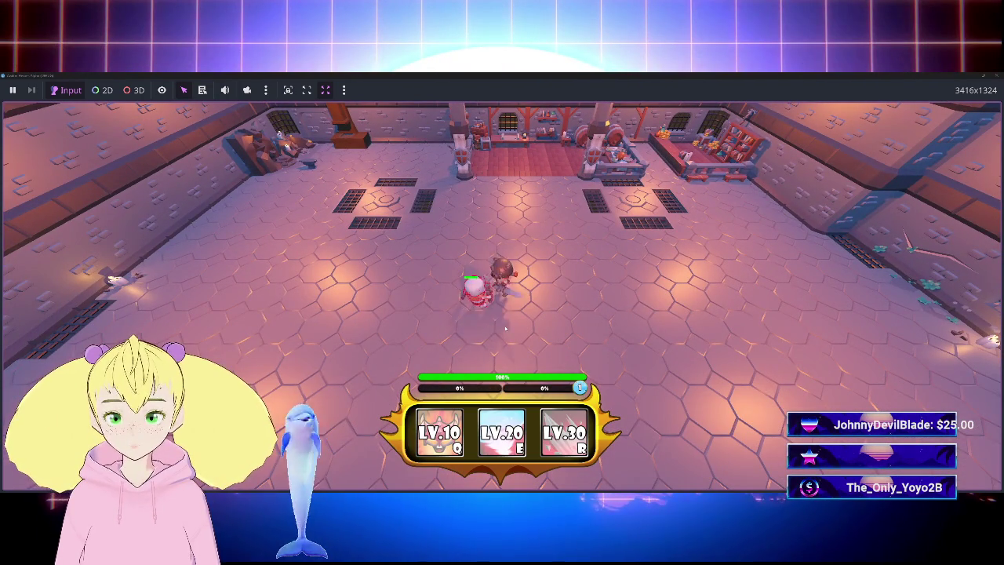
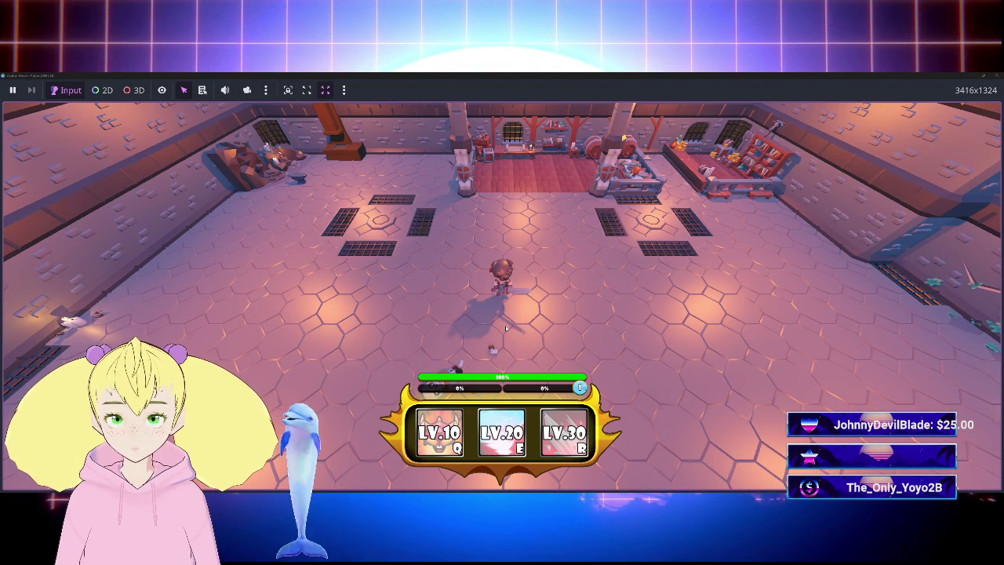
# Walk the player right across the lobby, then return to AttackState.gd's combo code.
pyautogui.press('d')
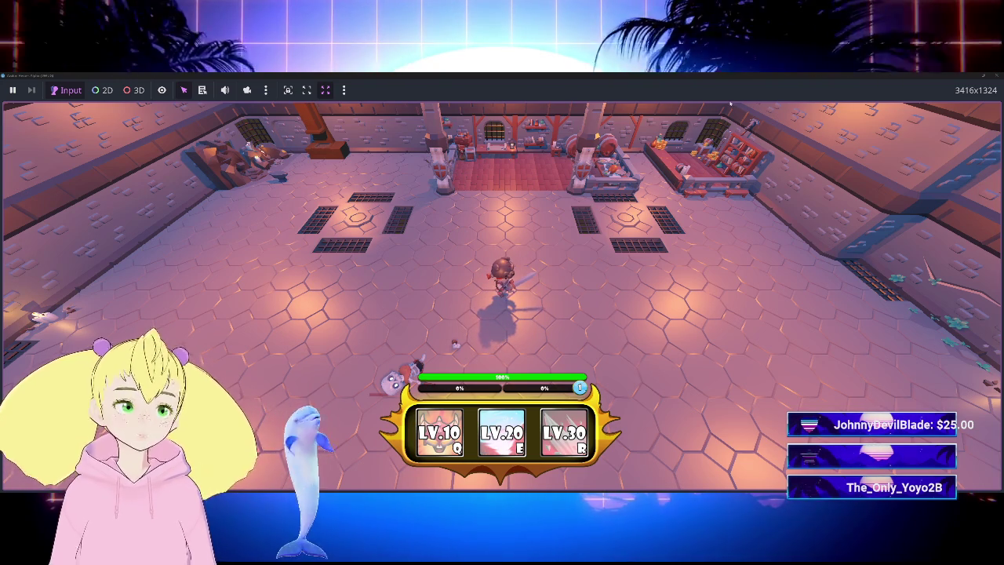
pyautogui.hotkey('ctrl', 'F3')
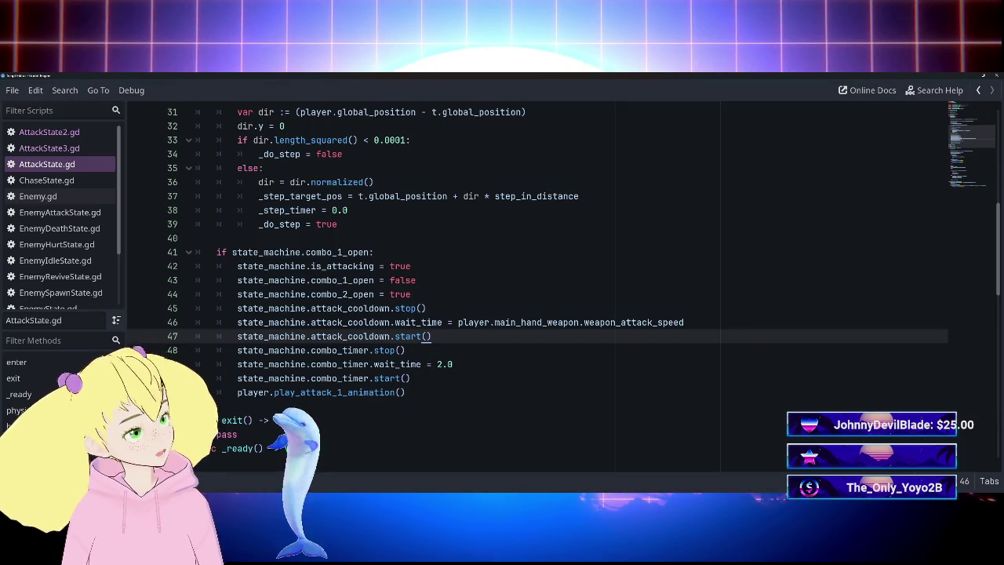
# In AttackState.gd, add else: on line 73 and indent the move/idle lines 74–79 under it.
pyautogui.scroll(-15, 503, 290)
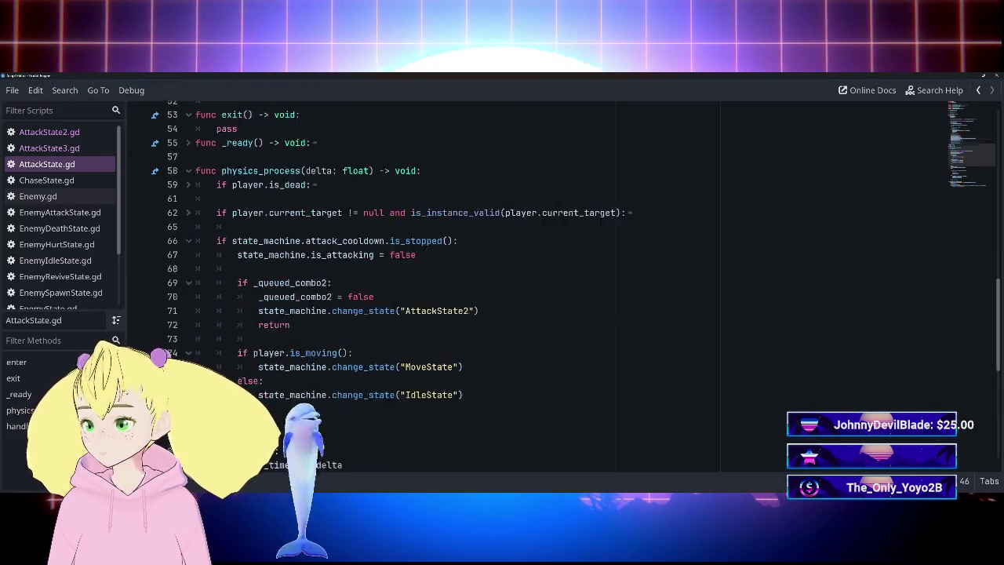
pyautogui.scroll(4, 502, 290)
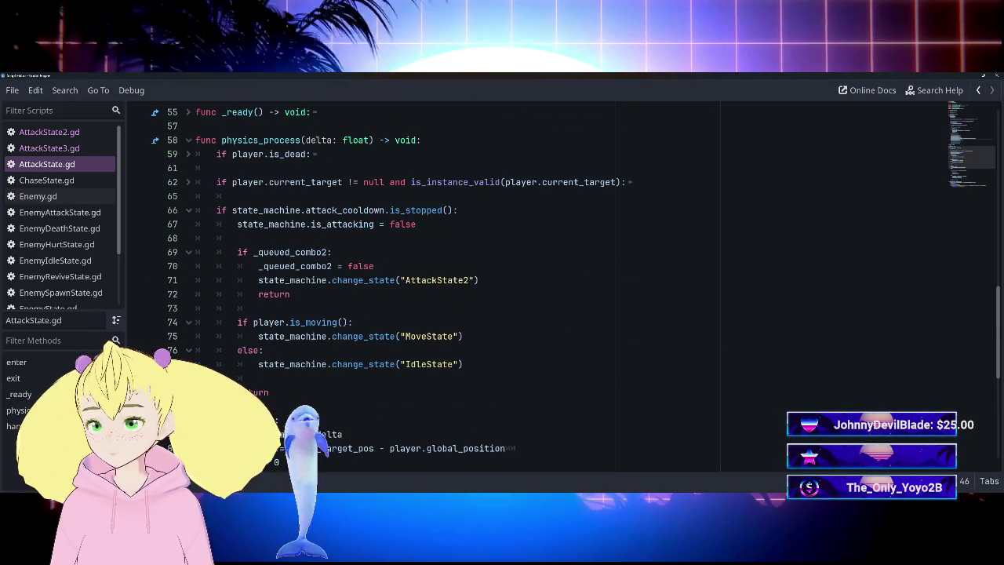
pyautogui.scroll(-4, 502, 290)
pyautogui.scroll(3, 502, 291)
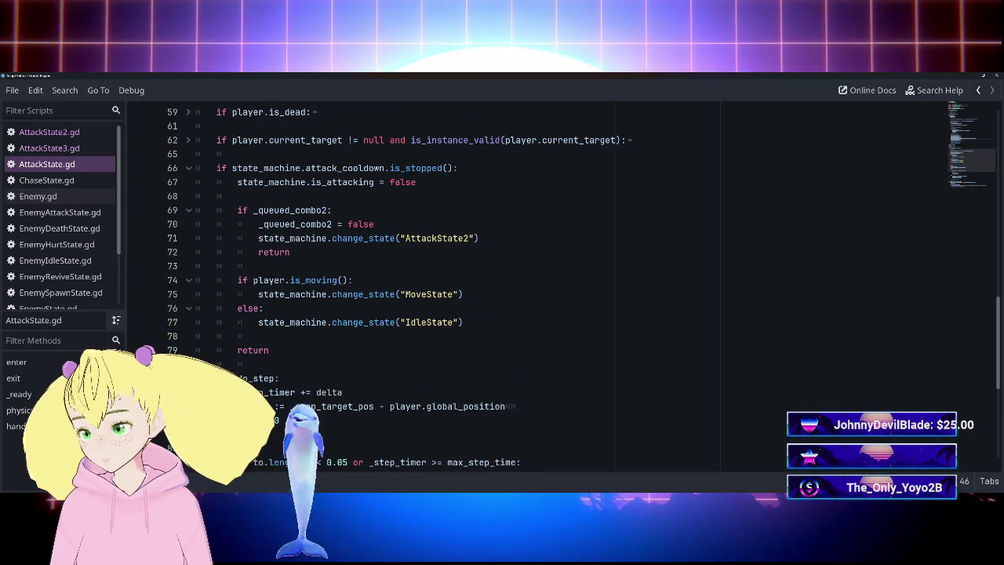
pyautogui.click(347, 280)
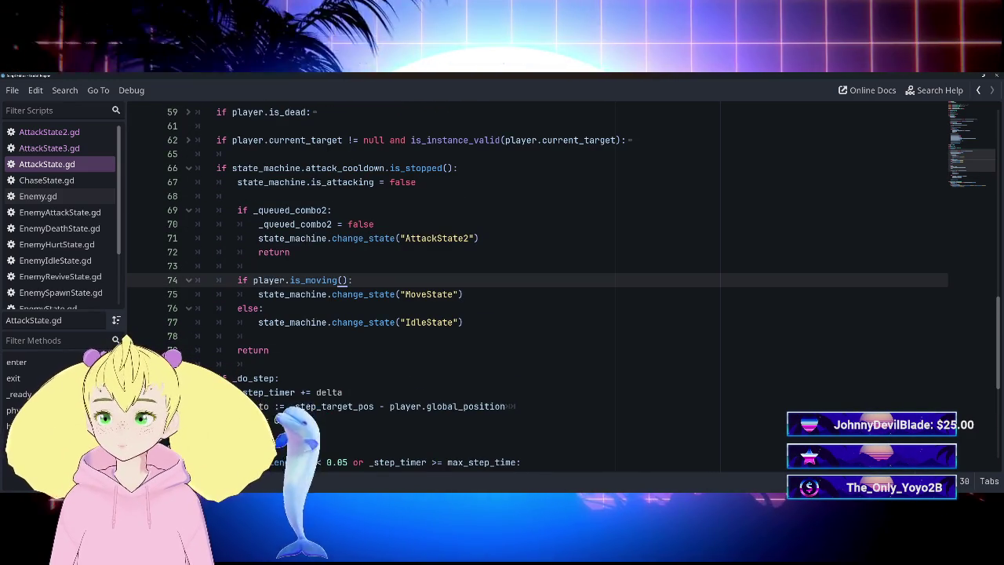
pyautogui.click(258, 266)
pyautogui.press('BackSpace')
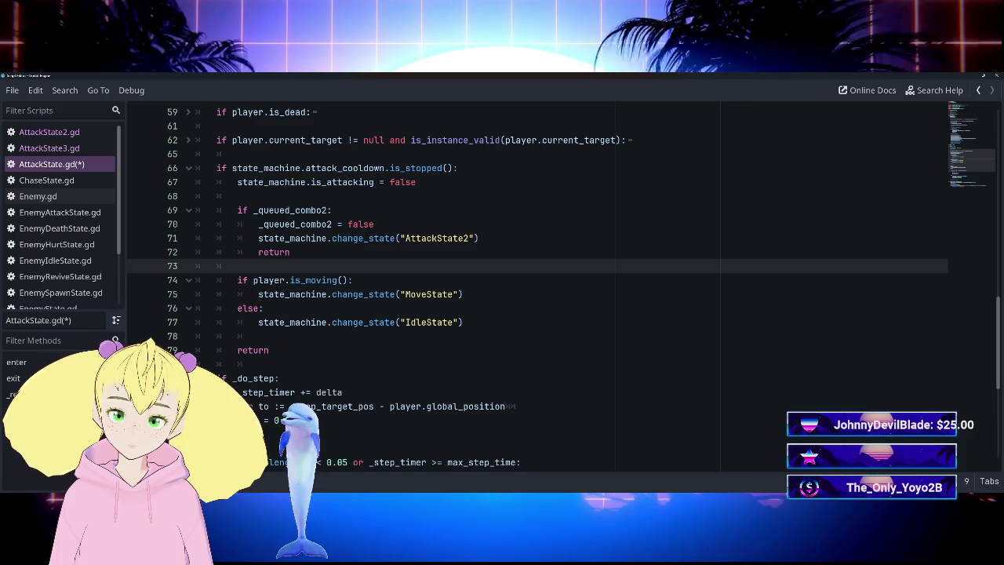
pyautogui.write('else')
pyautogui.moveTo(196, 280)
pyautogui.mouseDown()
pyautogui.moveTo(468, 322)
pyautogui.moveTo(270, 350)
pyautogui.mouseUp()
pyautogui.click(260, 266)
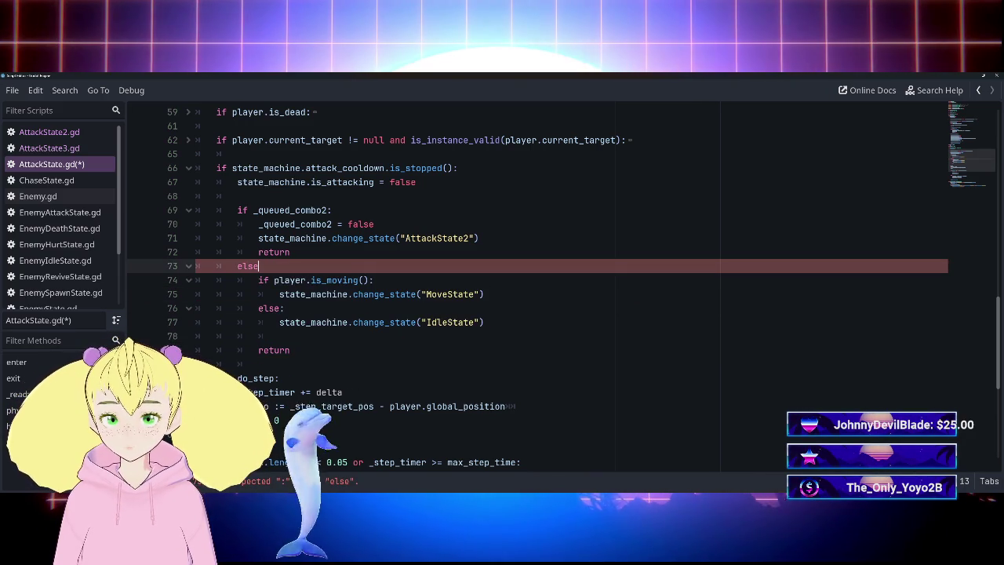
pyautogui.write(':')
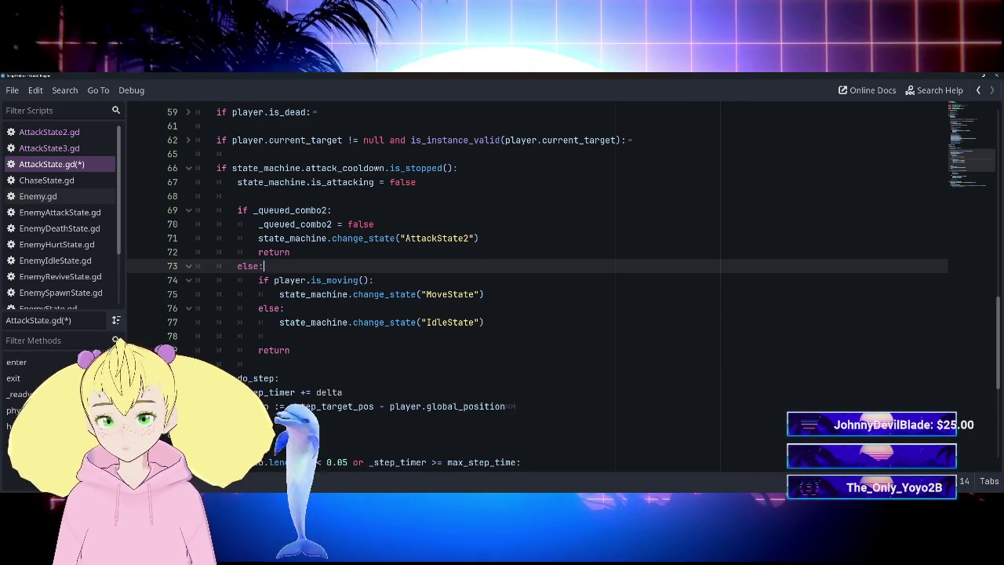
pyautogui.click(290, 252)
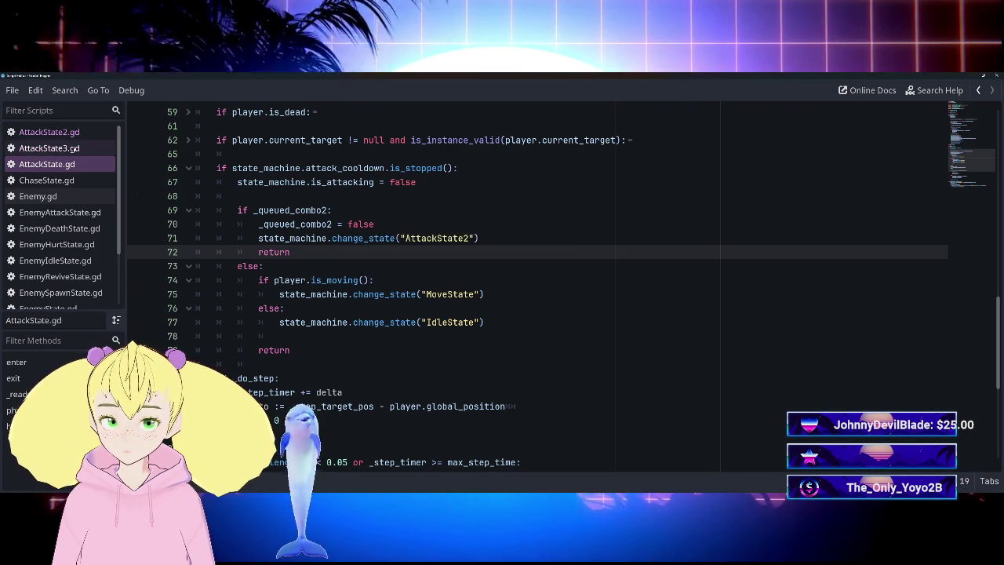
# In AttackState2.gd, add else: on line 40, indent the move/idle block beneath it, and save.
pyautogui.click(86, 148)
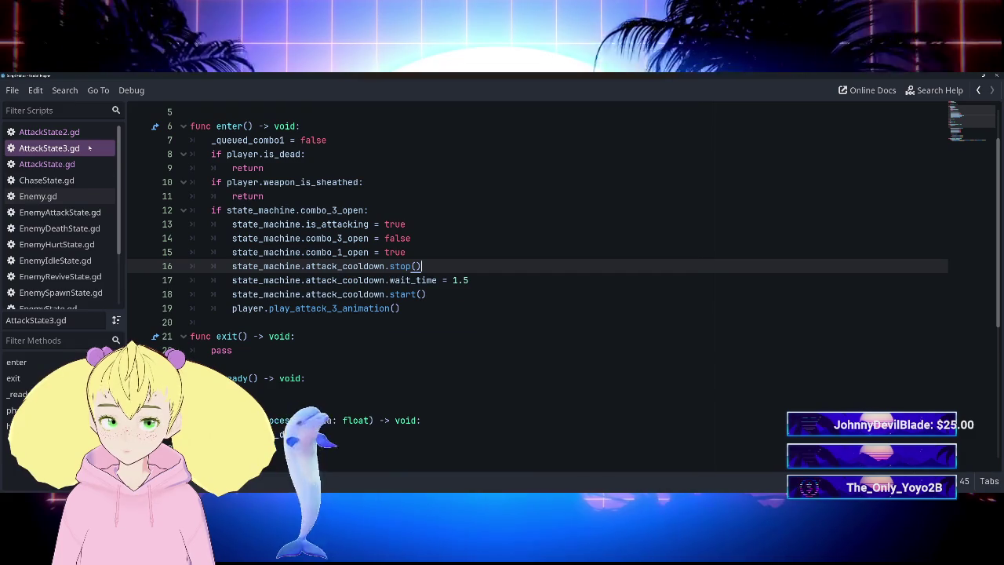
pyautogui.scroll(-5, 549, 290)
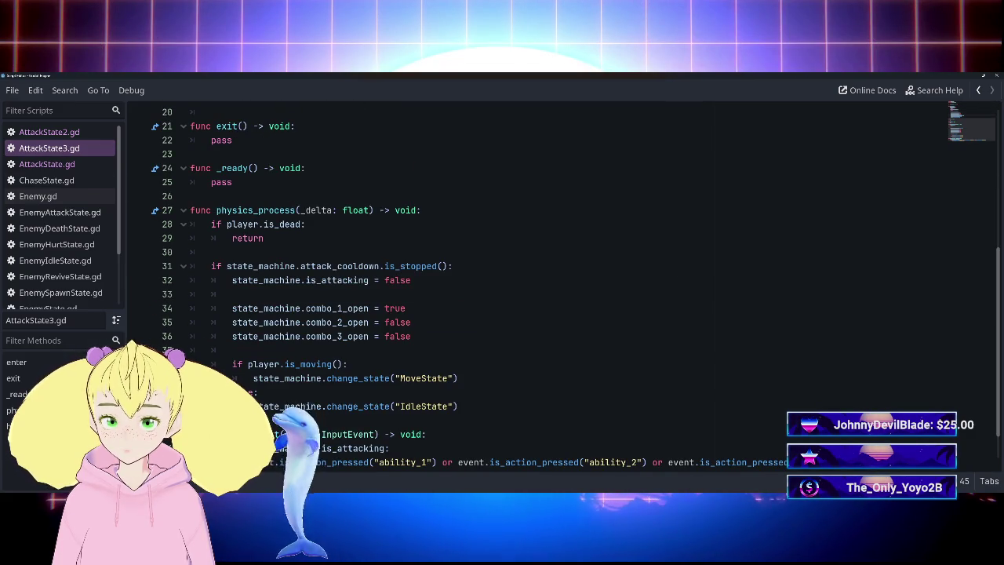
pyautogui.click(48, 132)
pyautogui.click(284, 295)
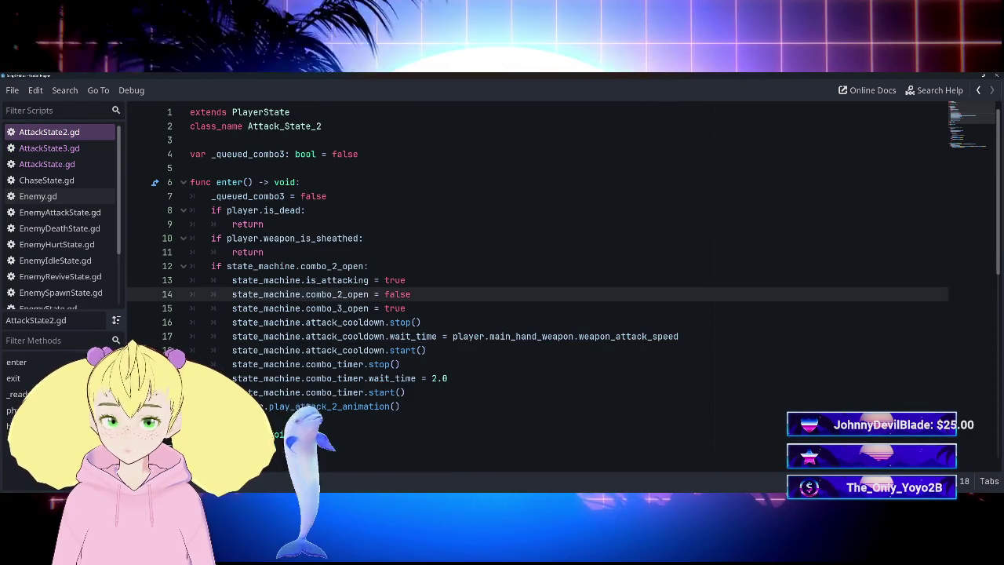
pyautogui.scroll(-8, 329, 369)
pyautogui.click(314, 323)
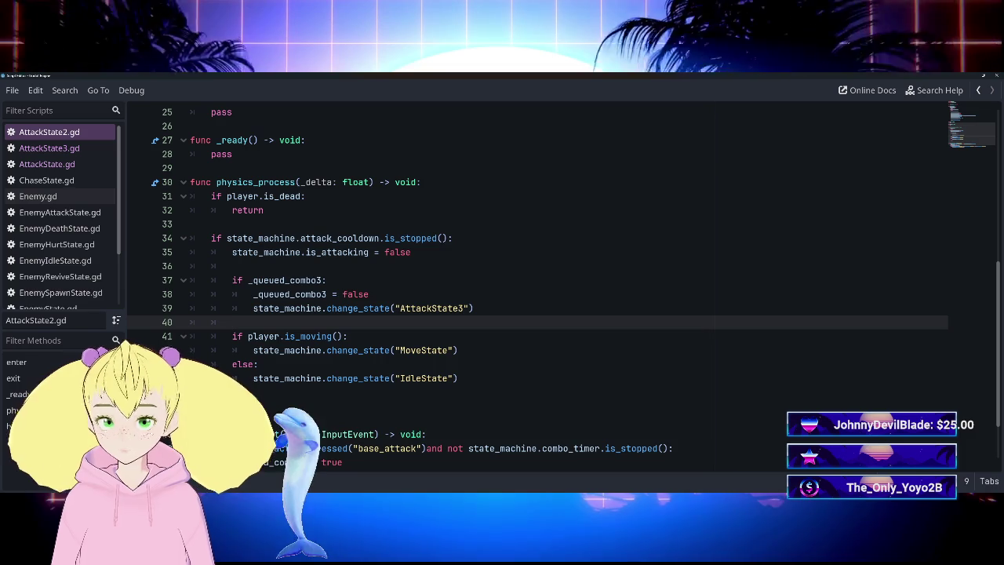
pyautogui.write('else:')
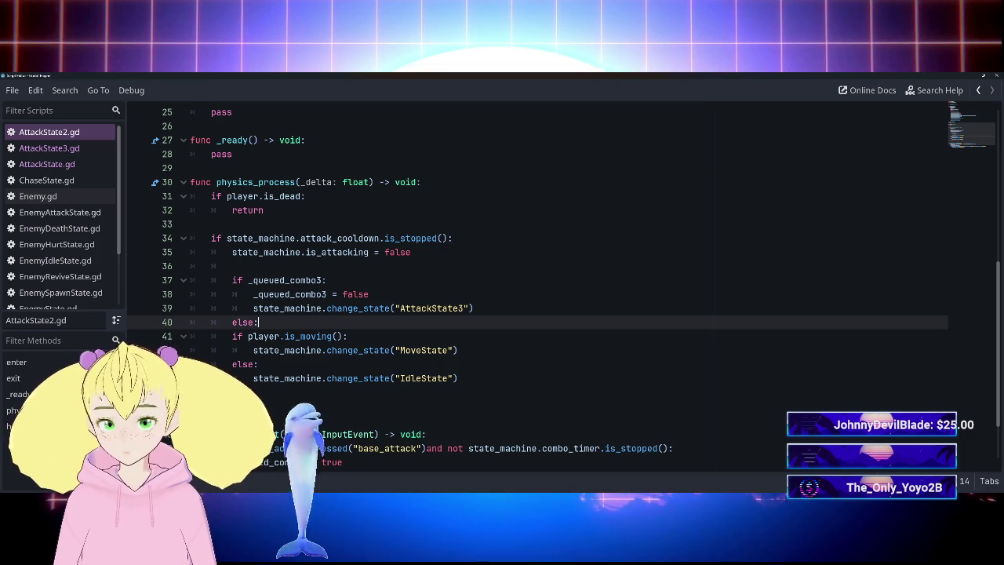
pyautogui.hotkey('shift', 'Down')
pyautogui.hotkey('shift', 'Down')
pyautogui.hotkey('shift', 'Down')
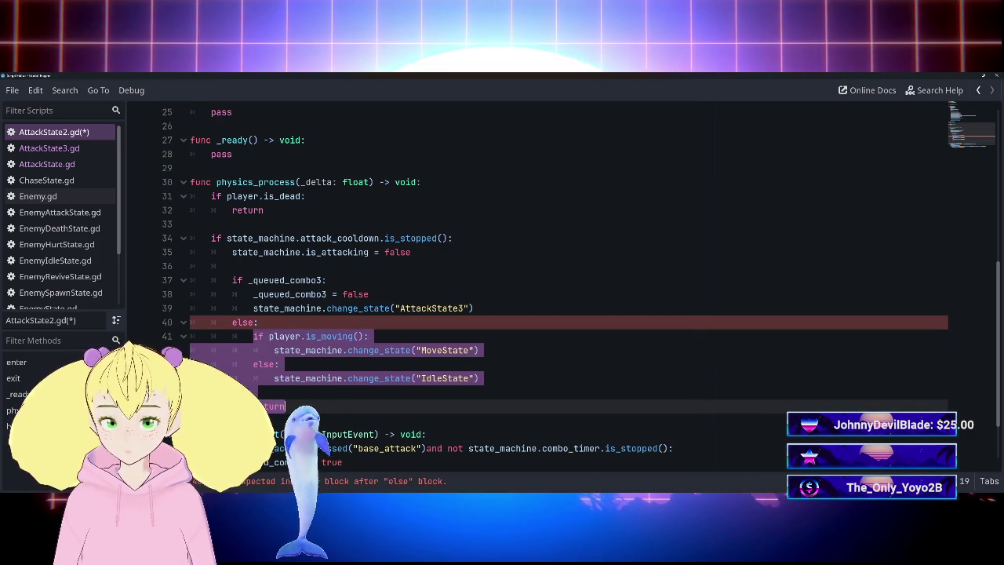
pyautogui.click(369, 336)
pyautogui.hotkey('ctrl', 's')
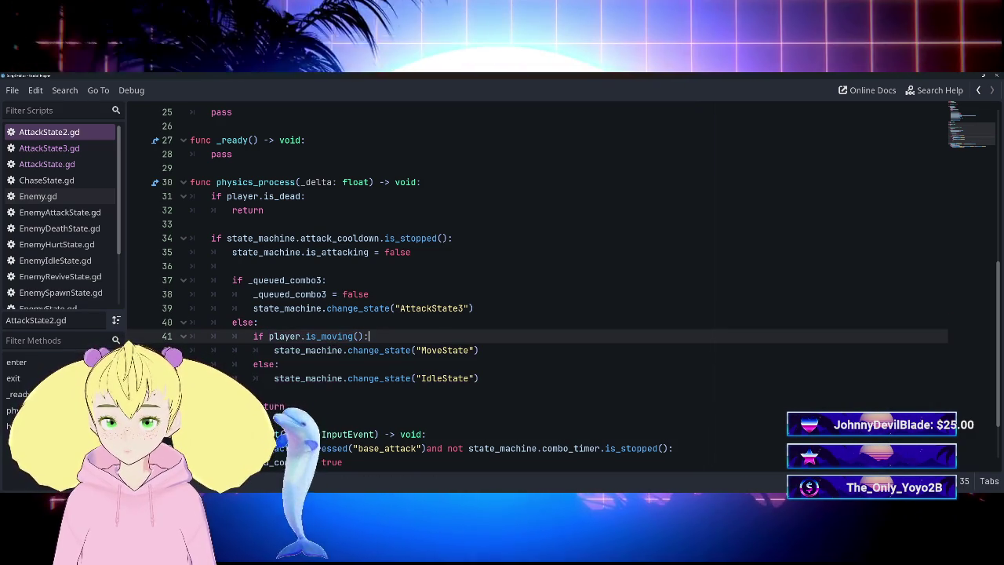
# Compare the combo logic across AttackState.gd, AttackState2.gd and AttackState3.gd.
pyautogui.moveTo(392, 349)
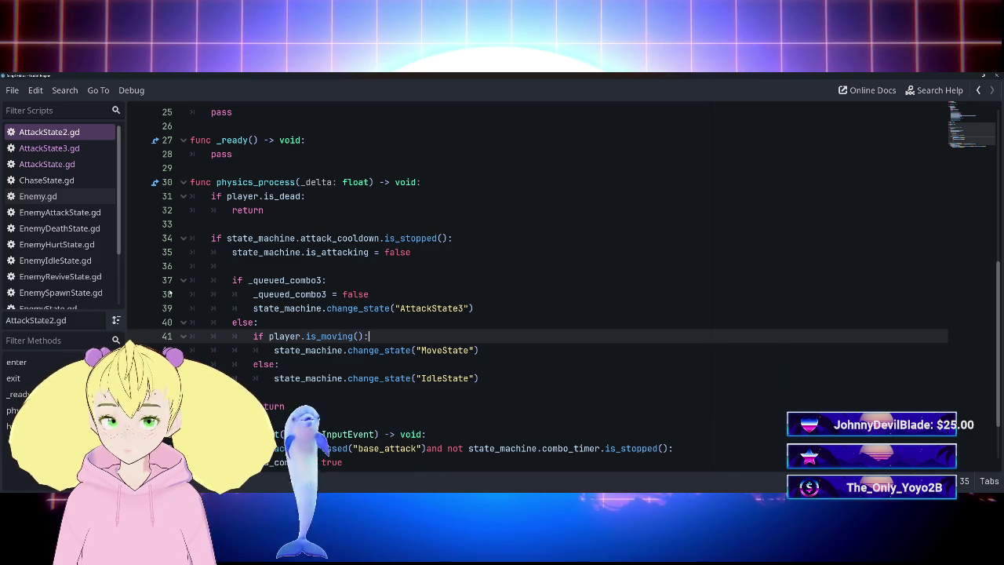
pyautogui.click(90, 161)
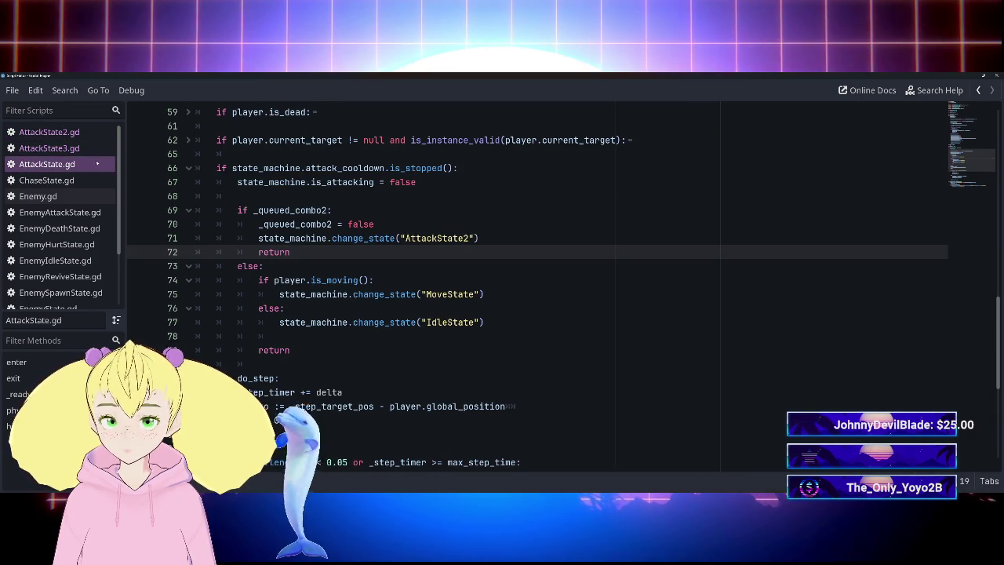
pyautogui.click(78, 148)
pyautogui.click(79, 164)
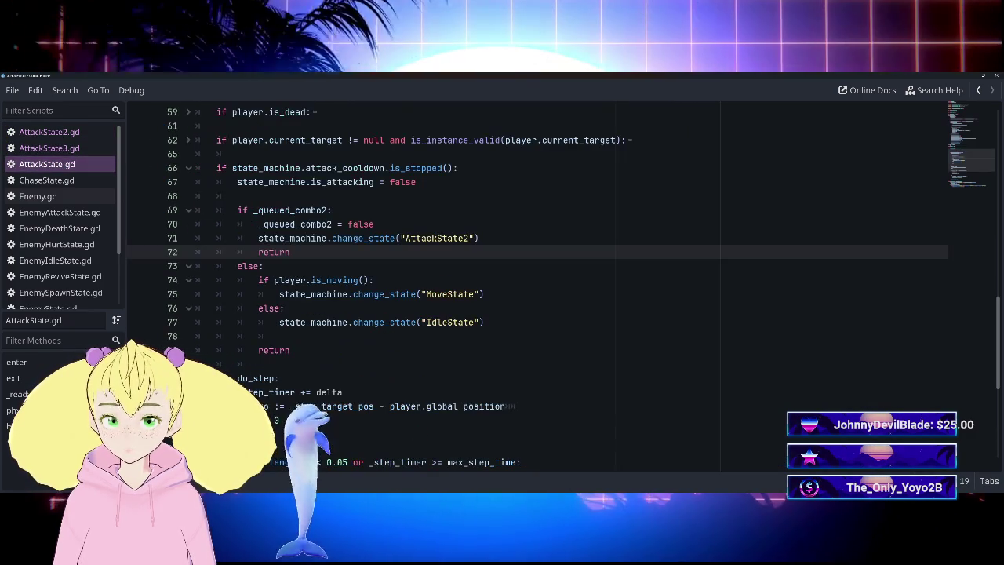
pyautogui.moveTo(392, 323)
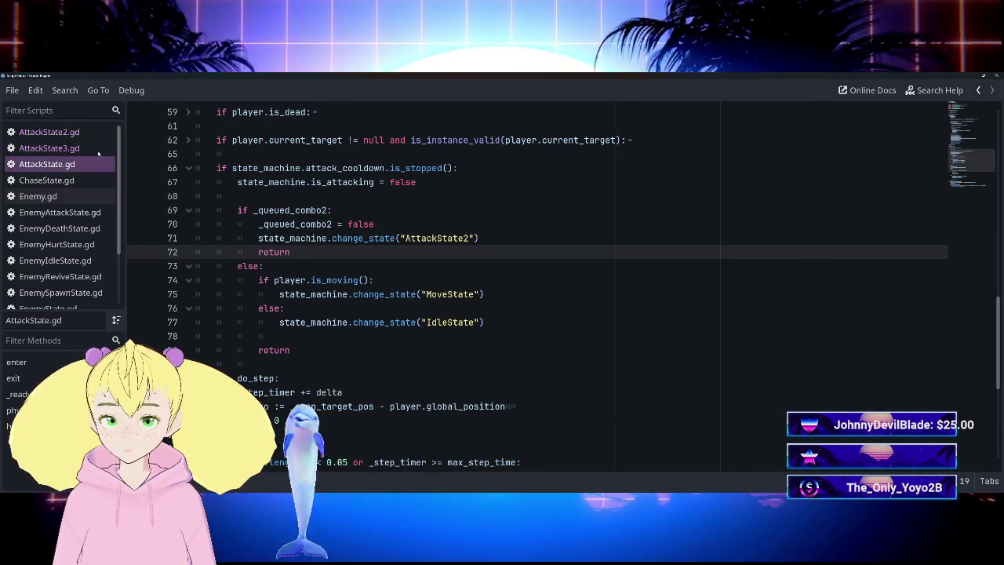
pyautogui.click(91, 150)
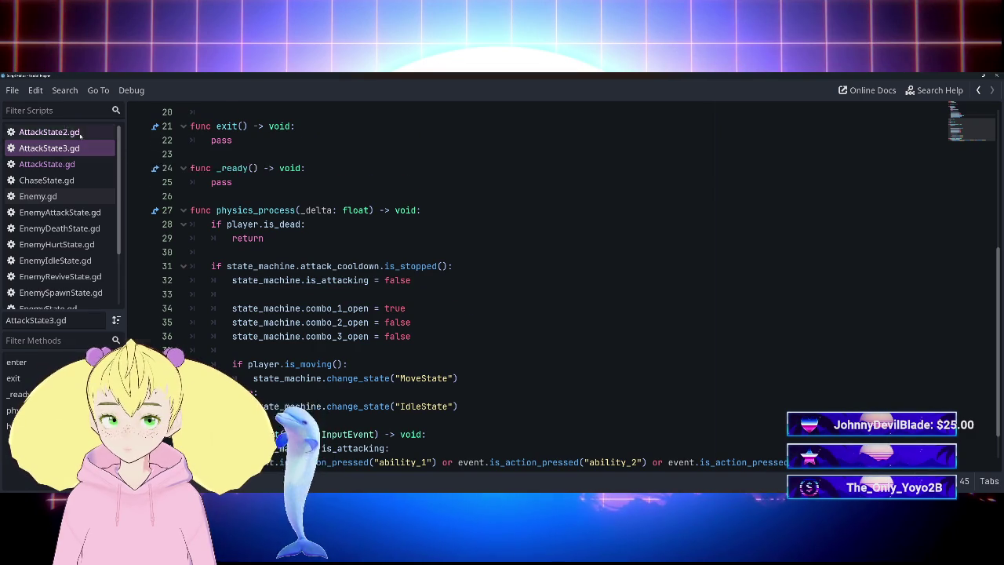
pyautogui.click(78, 133)
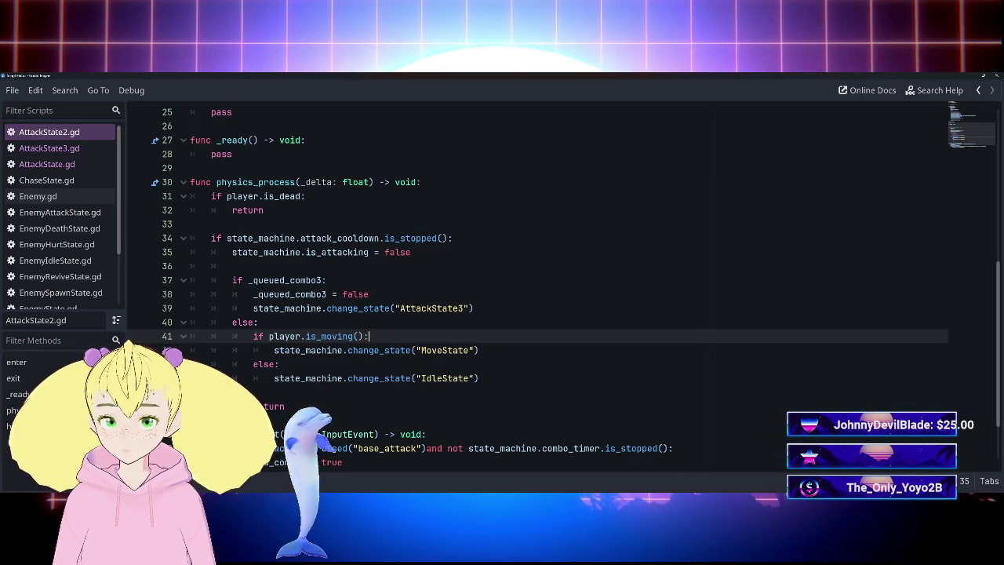
pyautogui.click(87, 164)
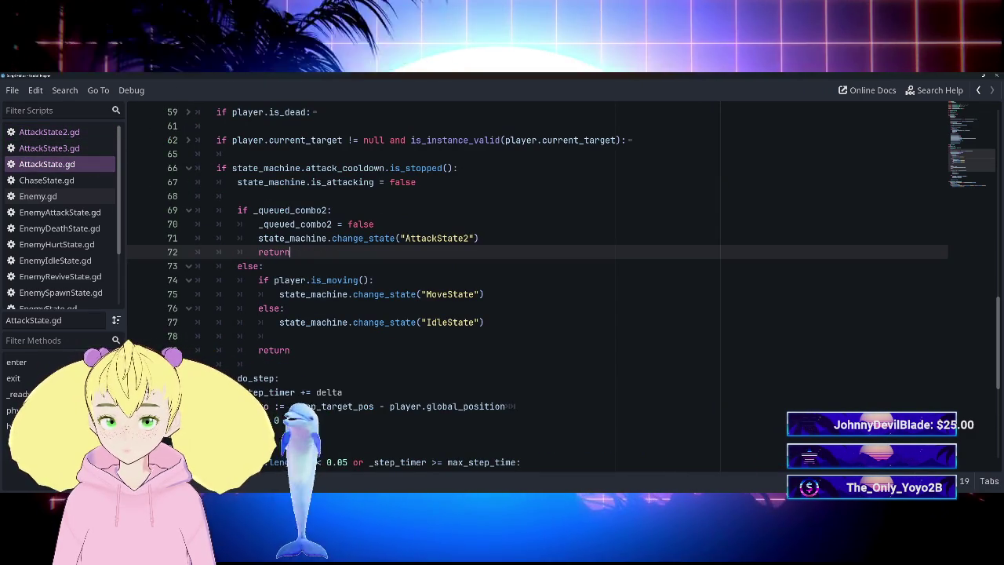
pyautogui.click(94, 148)
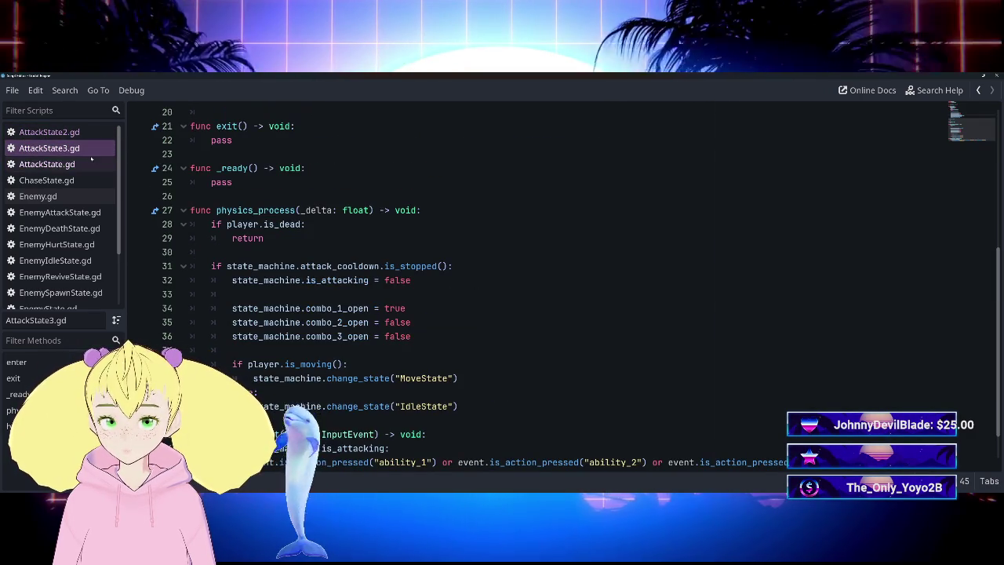
pyautogui.click(90, 162)
pyautogui.click(89, 150)
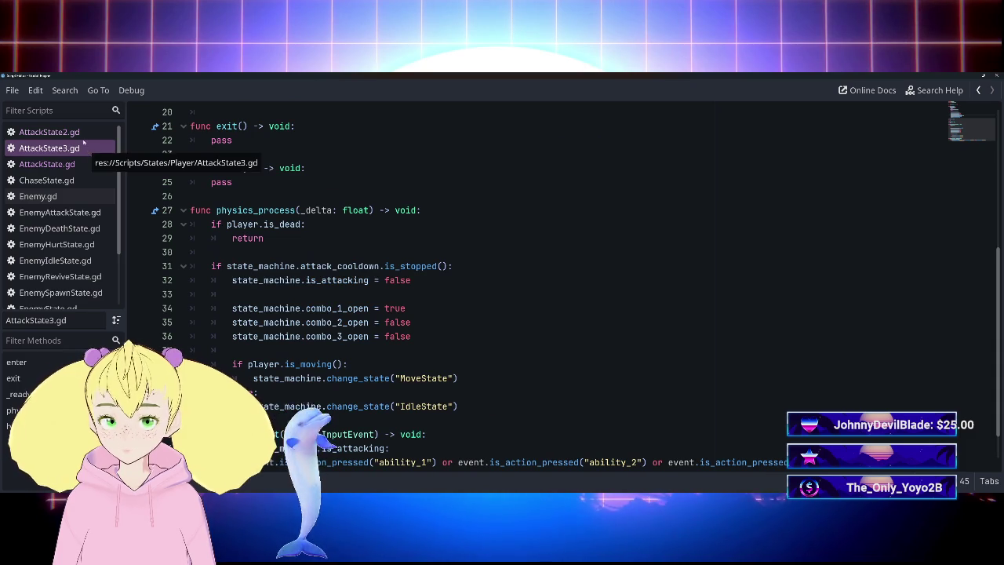
pyautogui.click(78, 132)
pyautogui.click(93, 149)
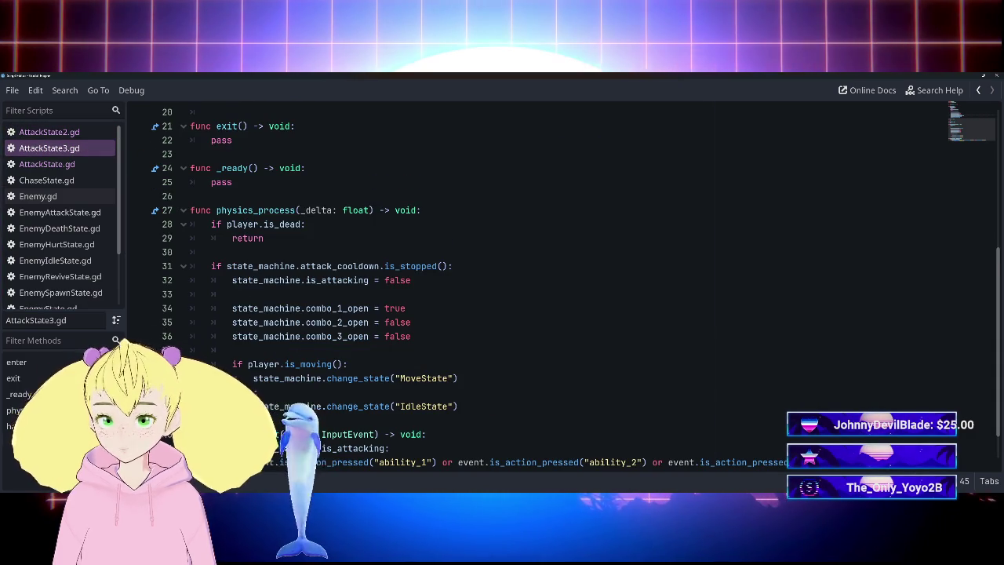
# Add a new indented line after line 39 in AttackState2.gd.
pyautogui.click(48, 132)
pyautogui.click(474, 308)
pyautogui.press('Return')
# In AttackState2.gd, add a return after line 39, dedent lines 42–45 out of else, and save.
pyautogui.write('return')
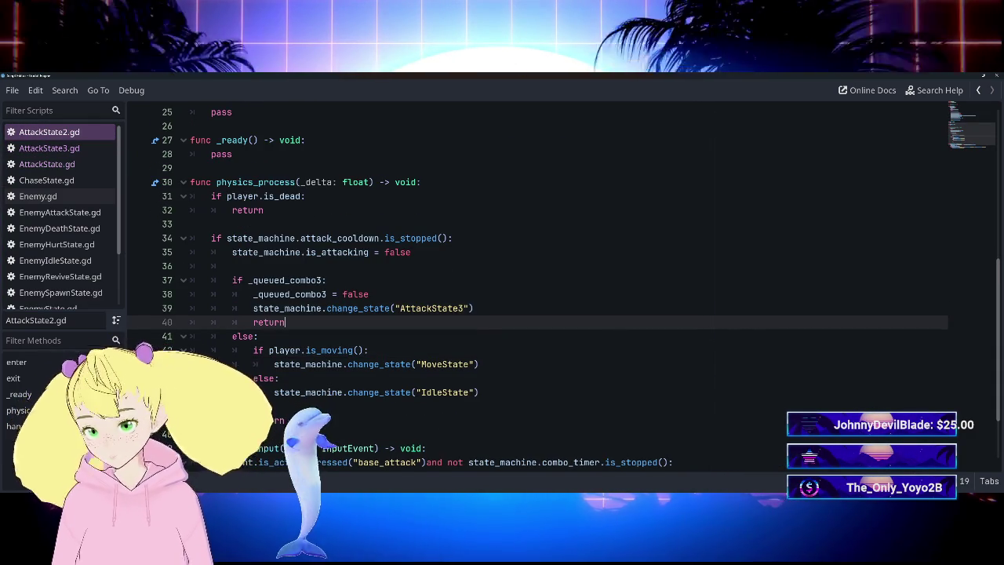
pyautogui.press('Down')
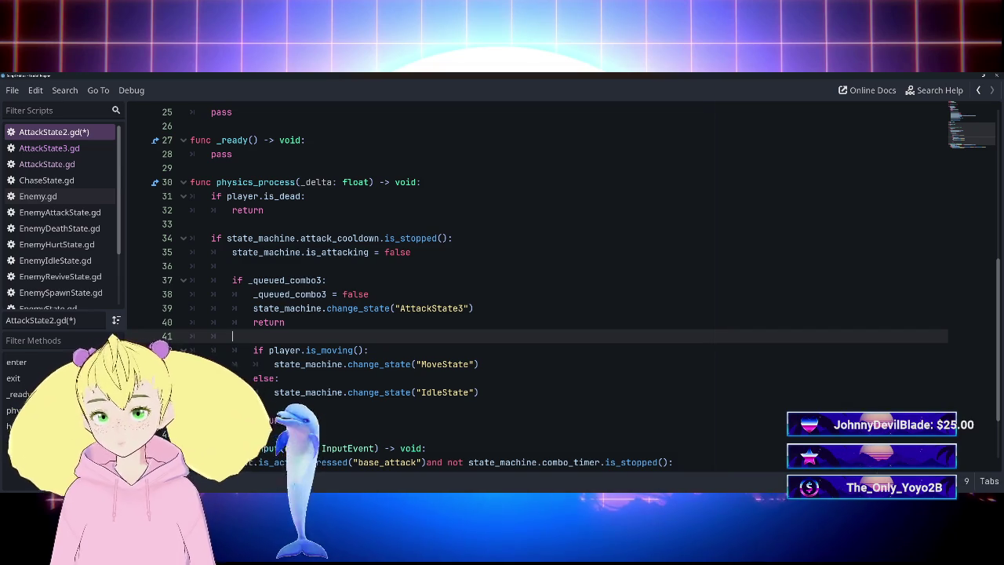
pyautogui.press('Down')
pyautogui.hotkey('shift', 'Down')
pyautogui.hotkey('shift', 'Down')
pyautogui.hotkey('shift', 'Down')
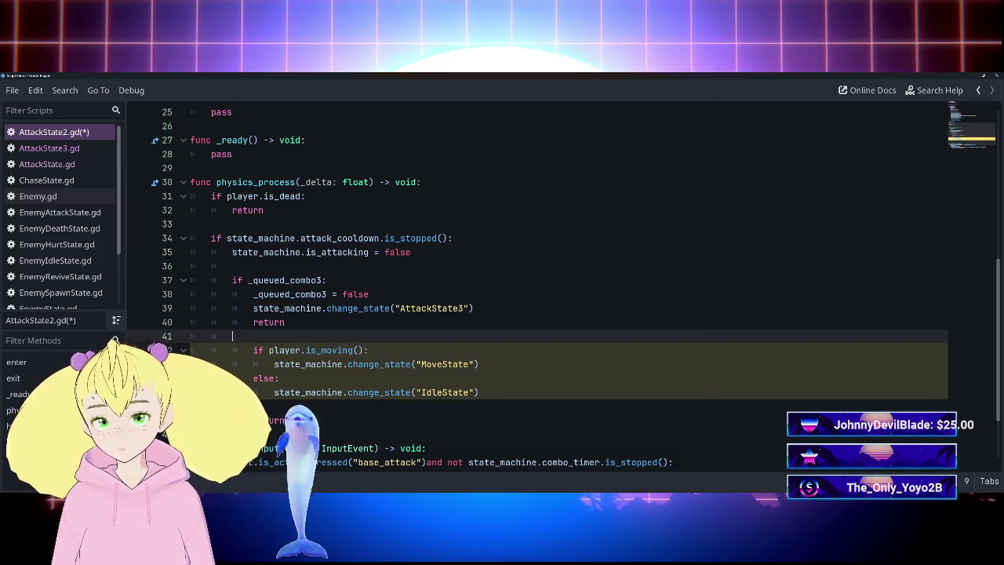
pyautogui.hotkey('shift', 'Tab')
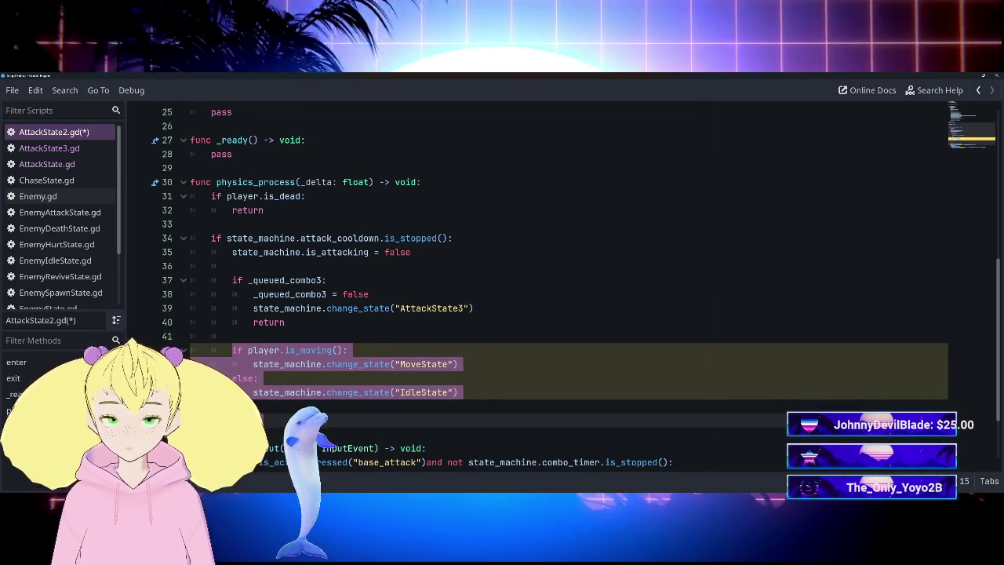
pyautogui.click(285, 322)
pyautogui.hotkey('ctrl', 's')
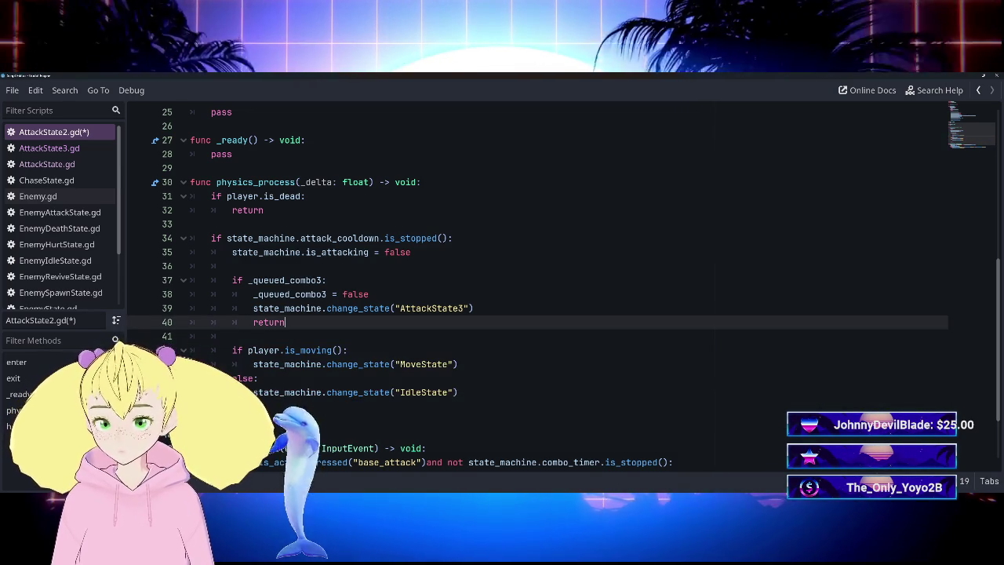
# In AttackState.gd, delete the else on line 73 and dedent lines 74–79.
pyautogui.click(49, 148)
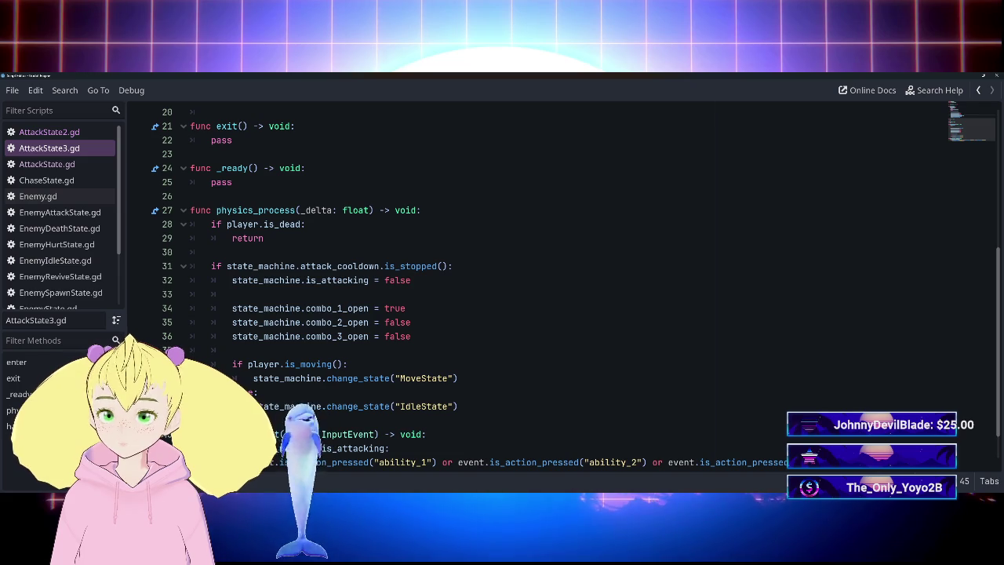
pyautogui.click(77, 165)
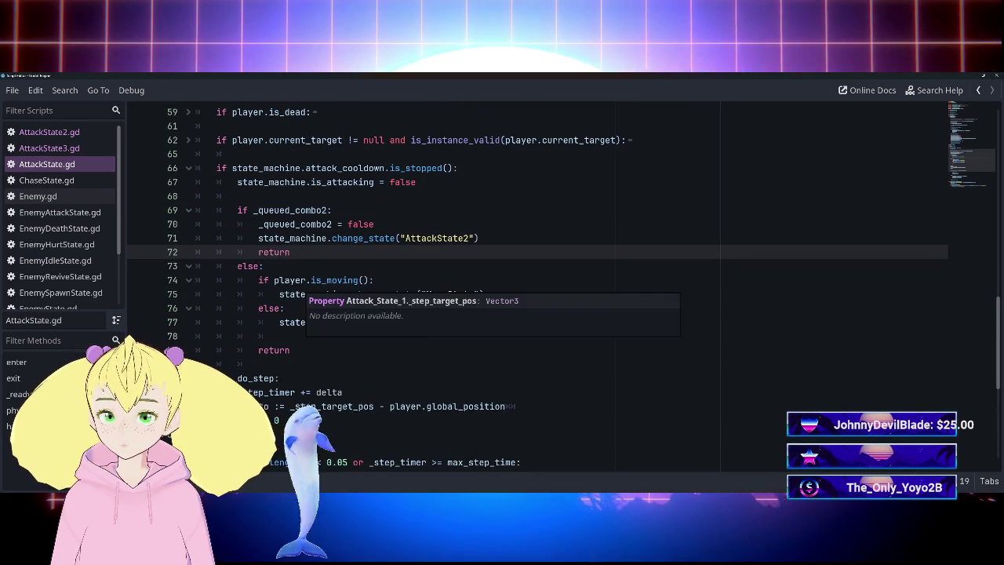
pyautogui.click(249, 266)
pyautogui.doubleClick(250, 266)
pyautogui.write('e')
pyautogui.press('BackSpace')
pyautogui.moveTo(258, 280)
pyautogui.mouseDown()
pyautogui.moveTo(486, 322)
pyautogui.moveTo(290, 350)
pyautogui.mouseUp()
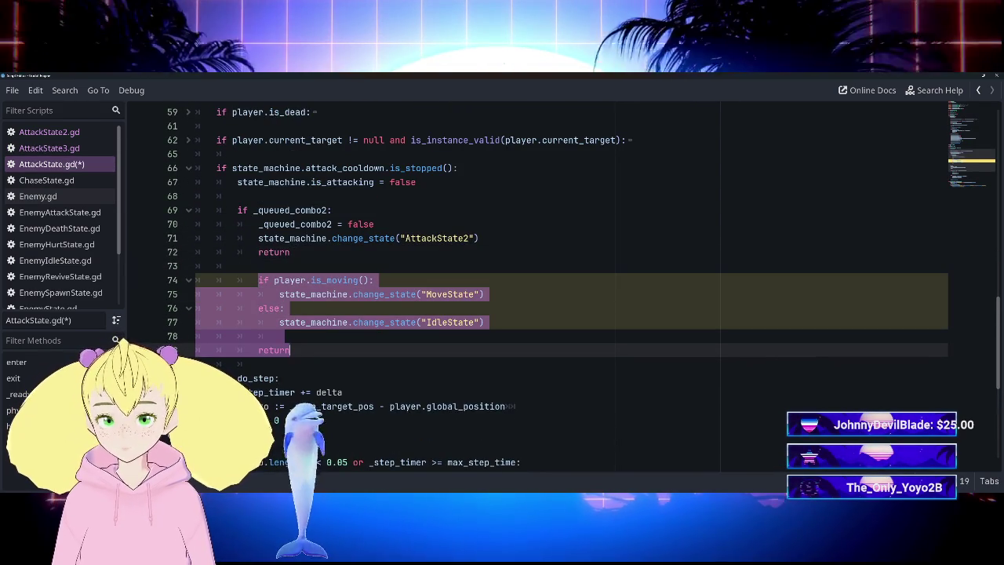
pyautogui.hotkey('shift', 'Tab')
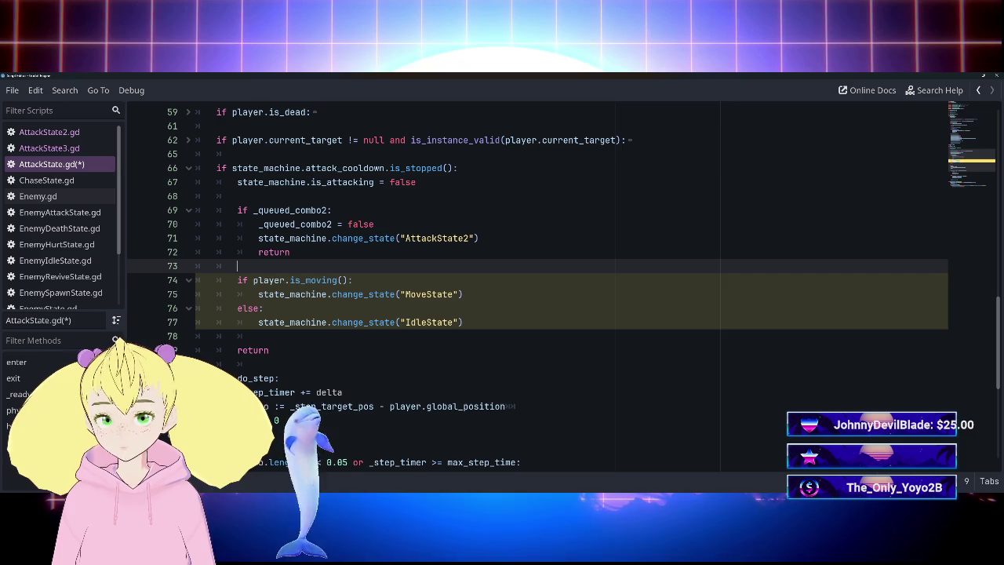
pyautogui.click(237, 266)
# Review AttackState2.gd and AttackState3.gd, including the combo_1_open reset, then run the game.
pyautogui.scroll(3, 502, 290)
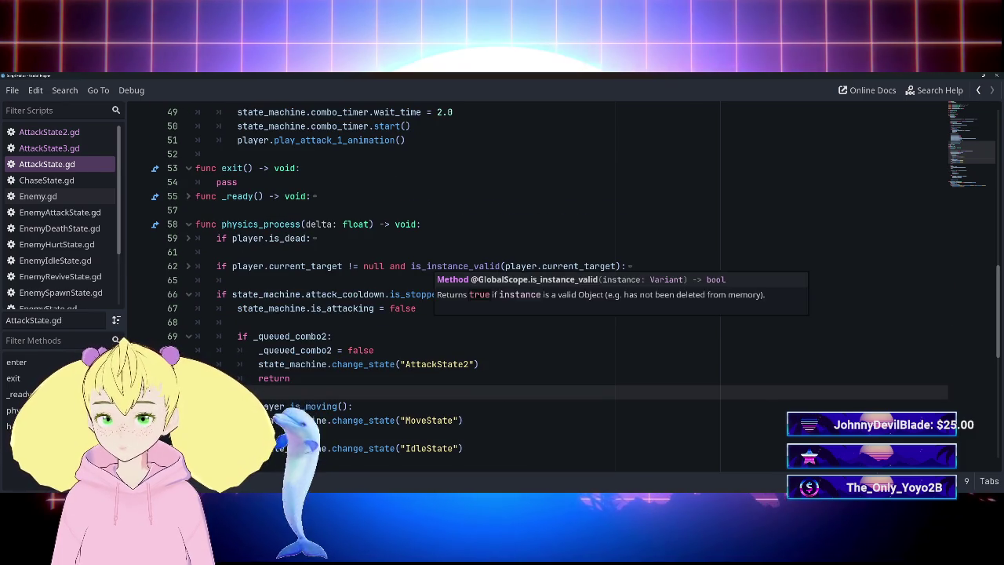
pyautogui.click(49, 132)
pyautogui.scroll(-2, 537, 291)
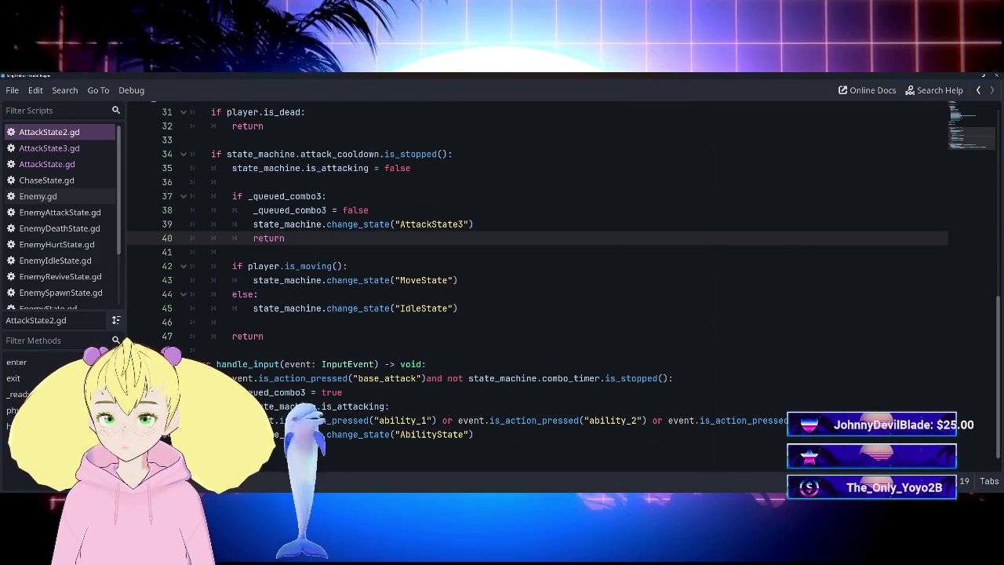
pyautogui.click(49, 147)
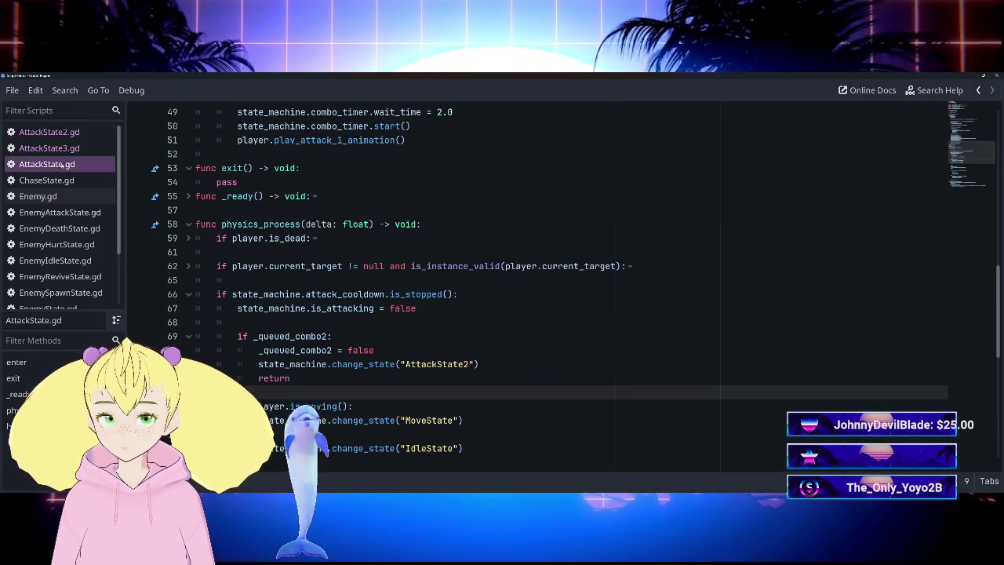
pyautogui.scroll(-1, 537, 291)
pyautogui.scroll(-1, 537, 290)
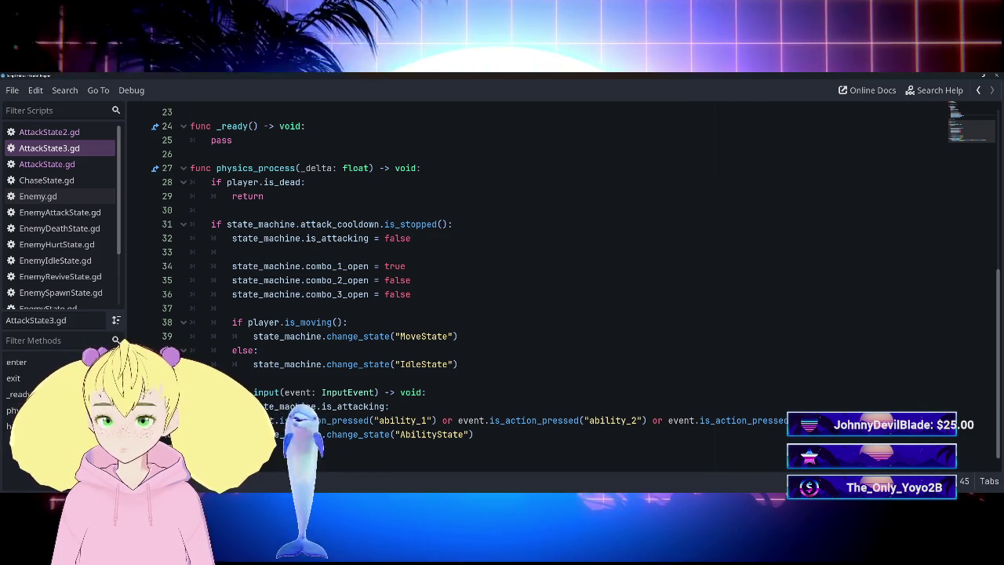
pyautogui.click(405, 266)
pyautogui.press('F5')
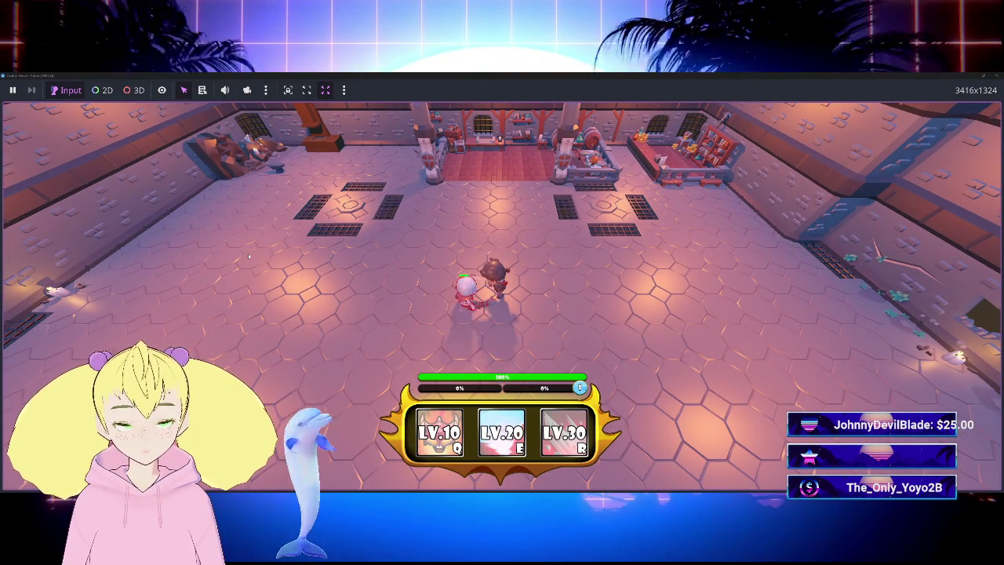
# Walk the player onto the skeleton grunt and around the room with WASD.
pyautogui.press('a')
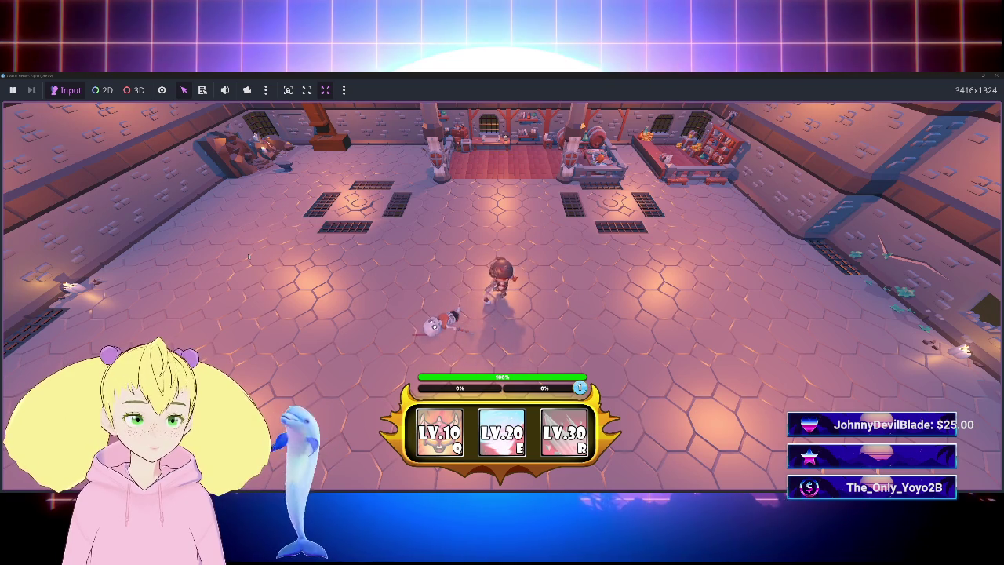
pyautogui.press('w')
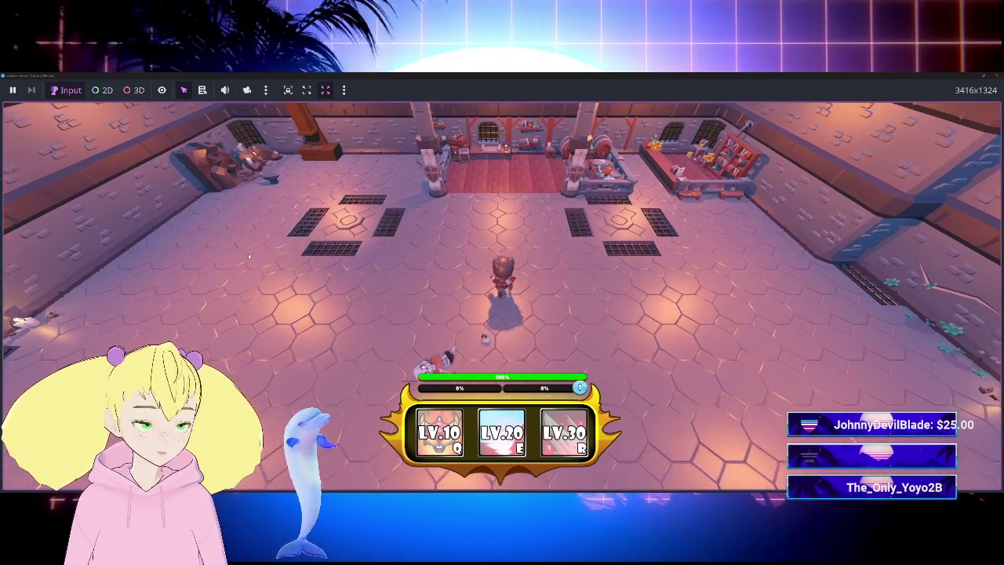
pyautogui.press('a')
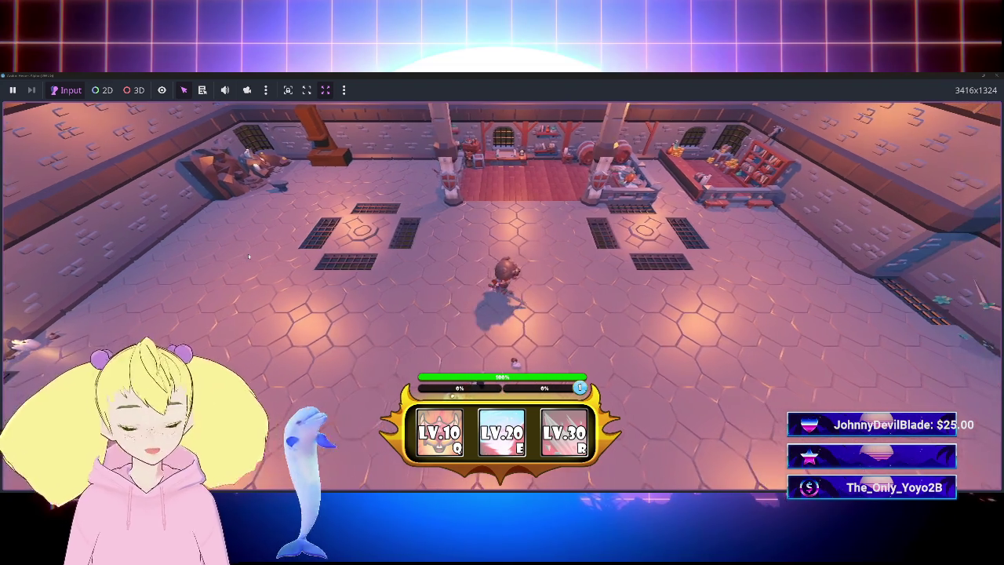
pyautogui.press('w')
pyautogui.press('a')
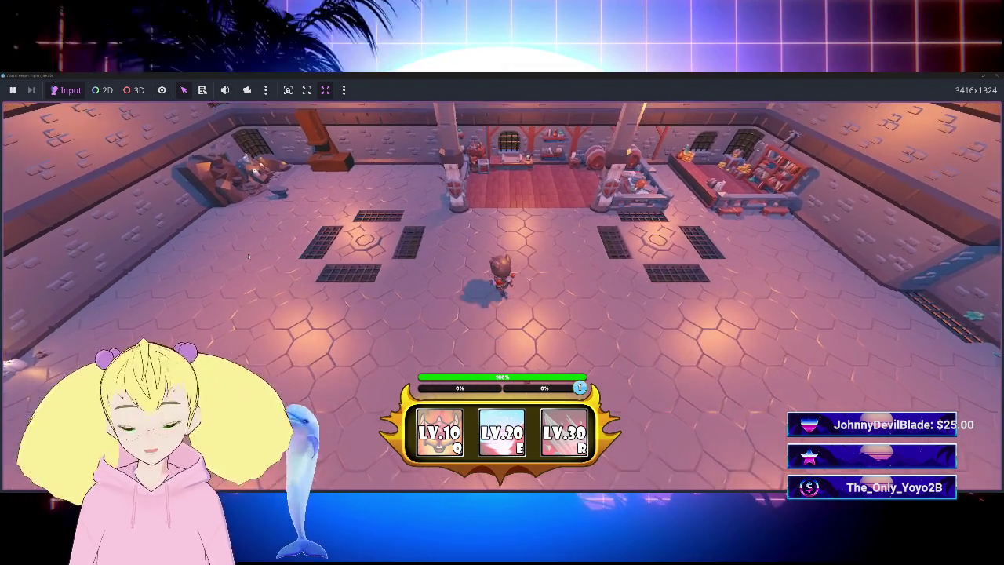
pyautogui.press('a')
pyautogui.press('s')
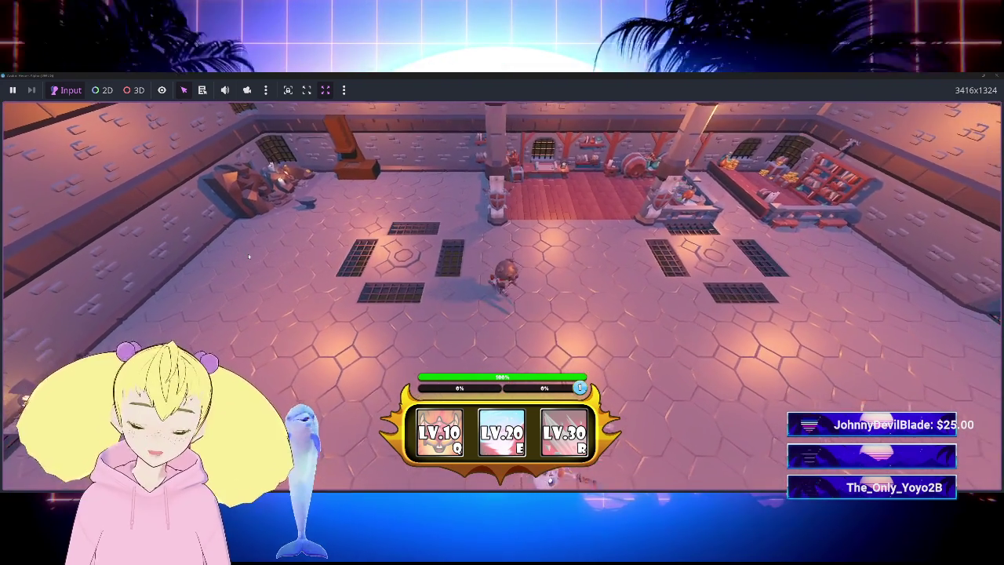
pyautogui.press('d')
pyautogui.press('d')
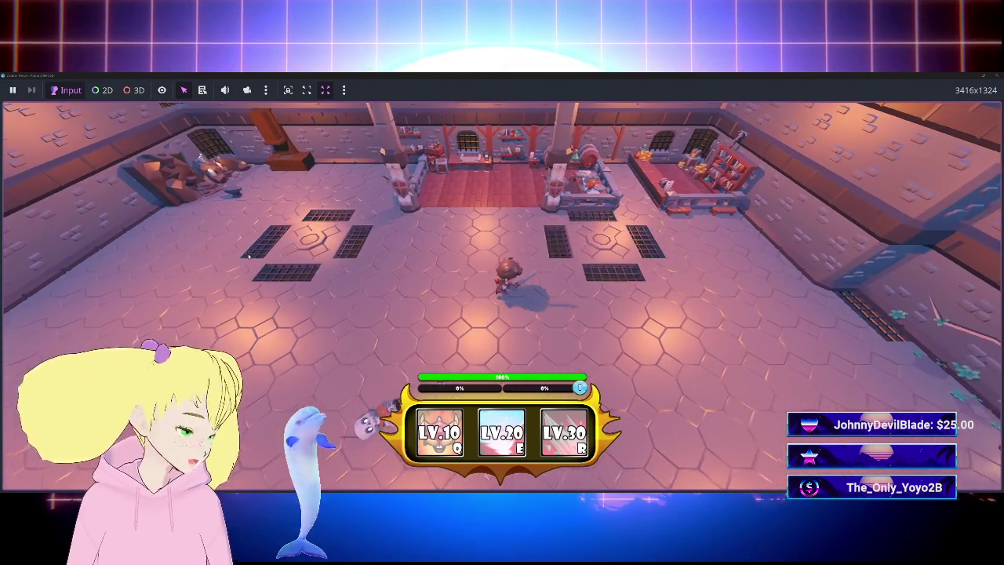
# Fight the skeleton grunt with sword attacks until it dies, then stop the game.
pyautogui.press('a')
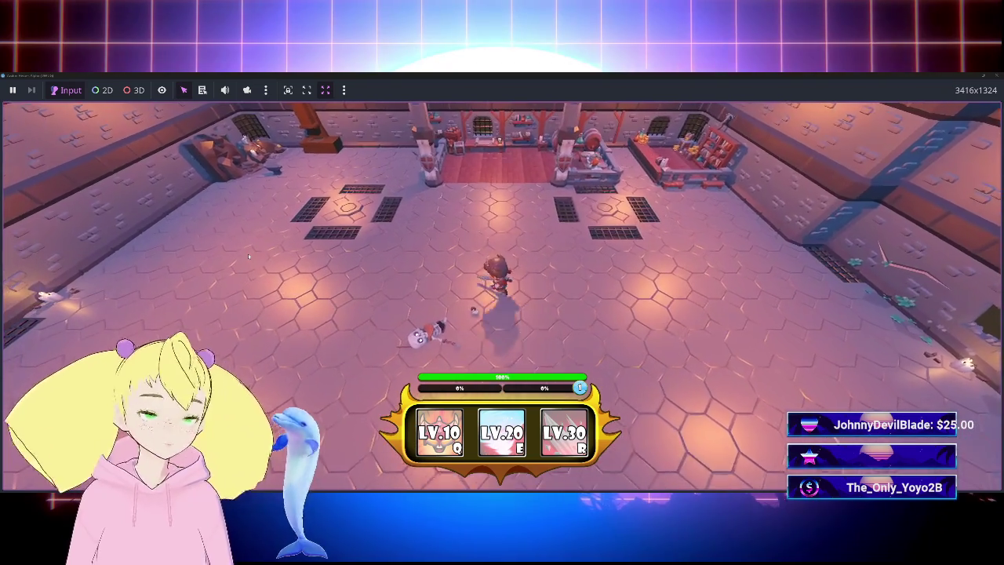
pyautogui.press('a')
pyautogui.press('w')
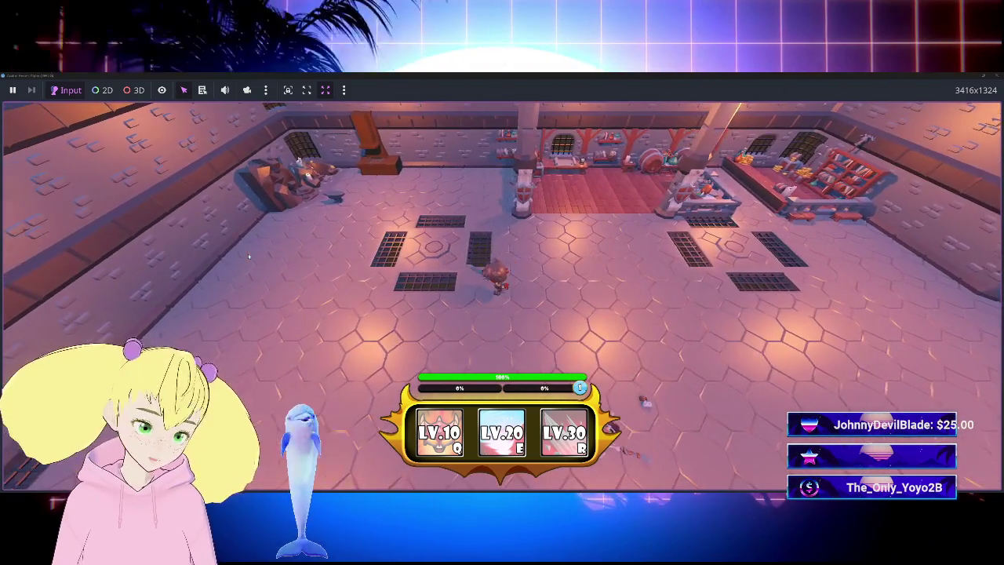
pyautogui.press('w')
pyautogui.press('d')
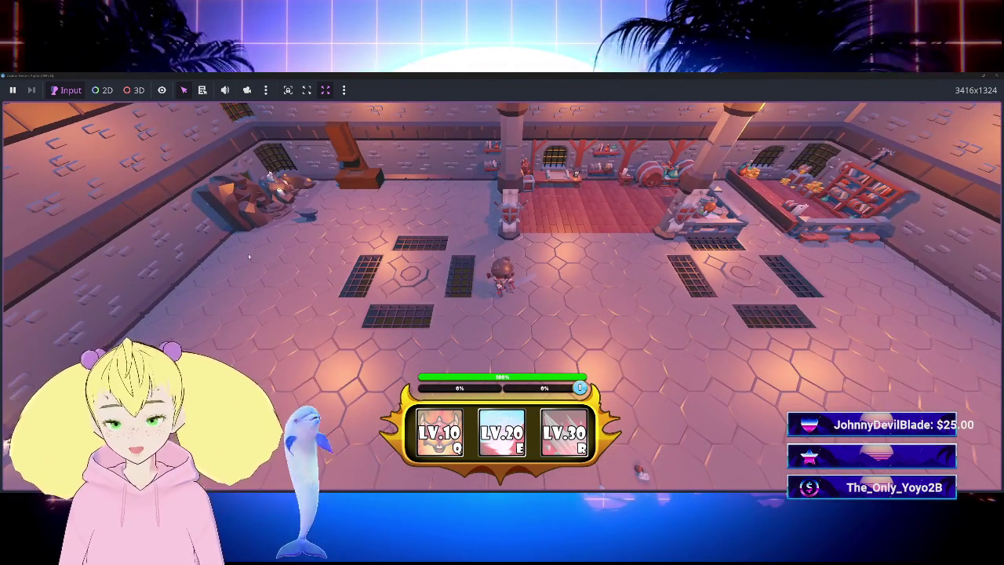
pyautogui.press('s')
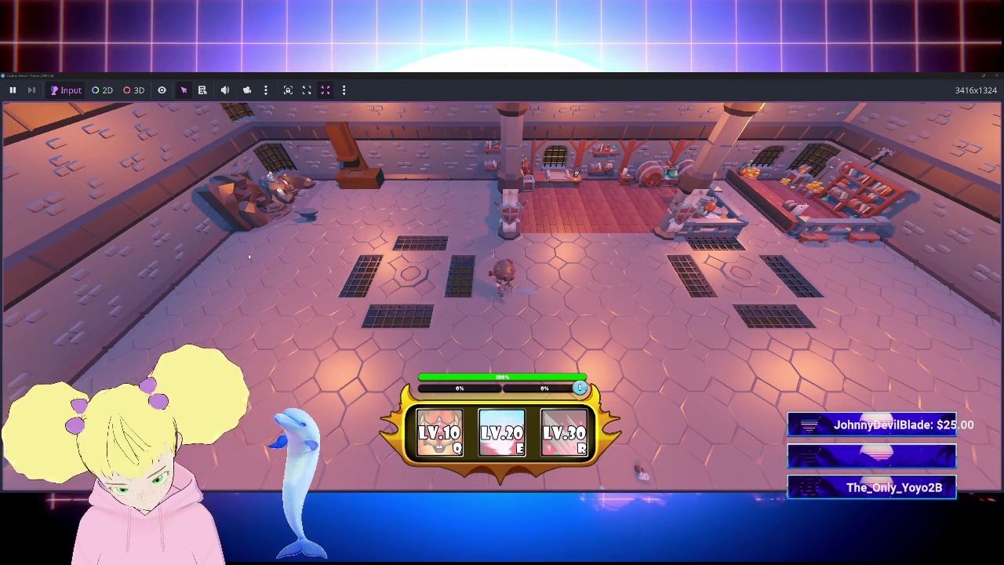
pyautogui.press('s')
pyautogui.press('d')
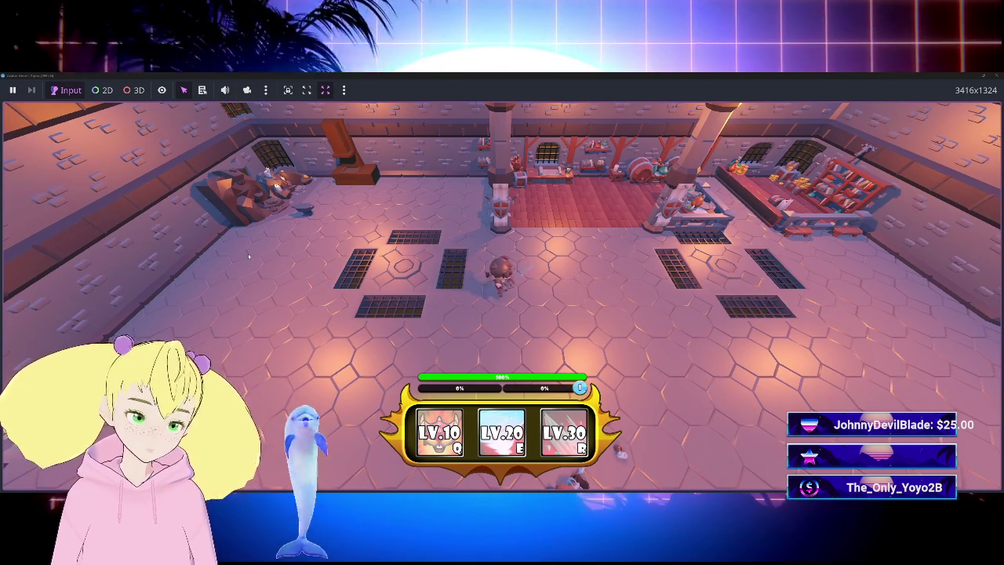
pyautogui.press('d')
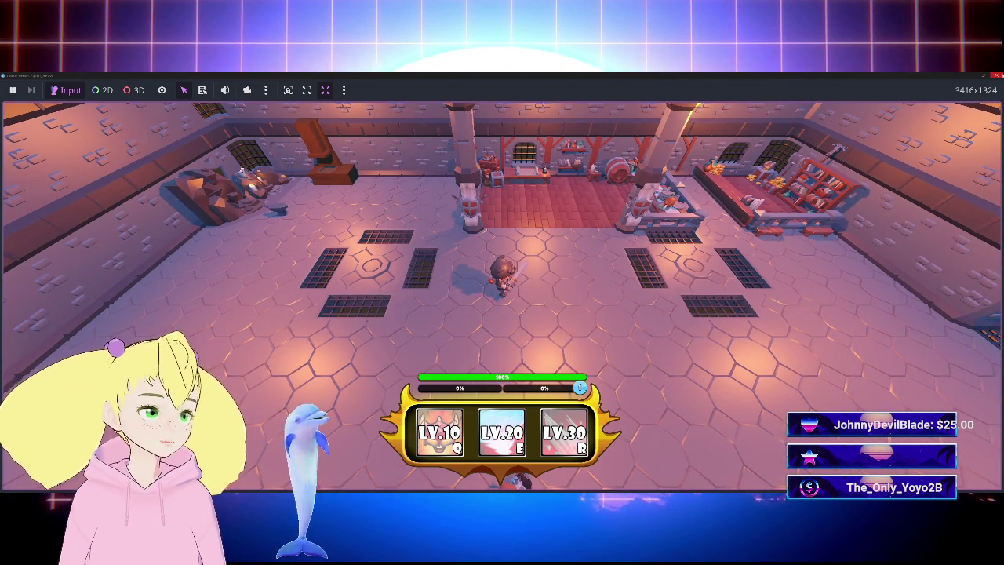
pyautogui.press('F8')
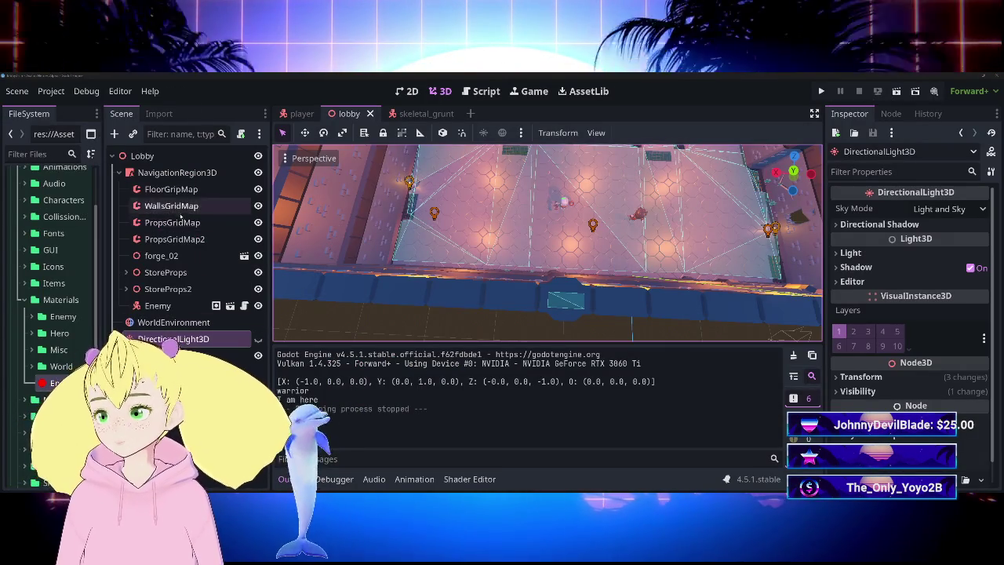
# Select Enemy, glance at the skeletal_grunt scene, then expand Scenes/Enemeies in FileSystem.
pyautogui.click(162, 306)
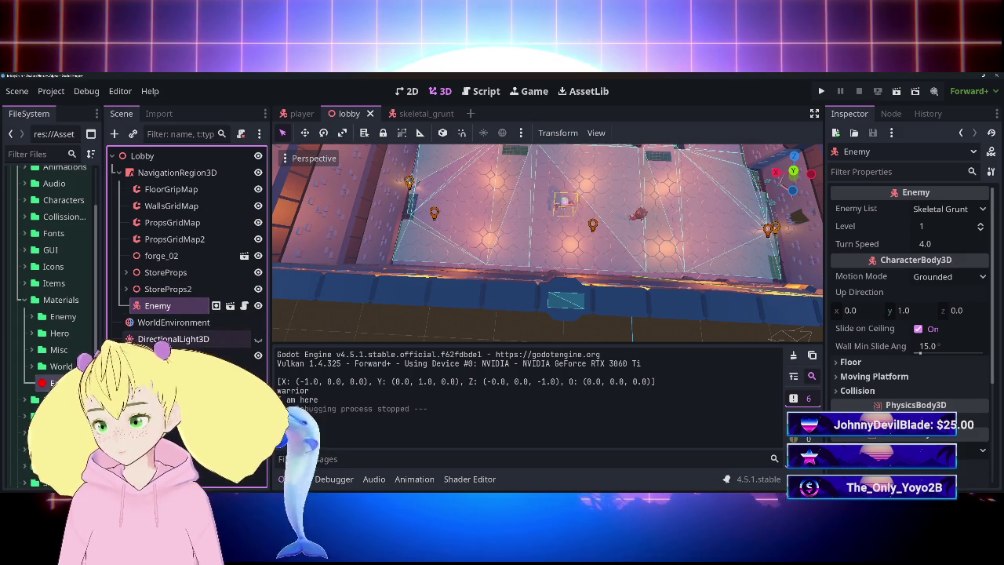
pyautogui.click(416, 113)
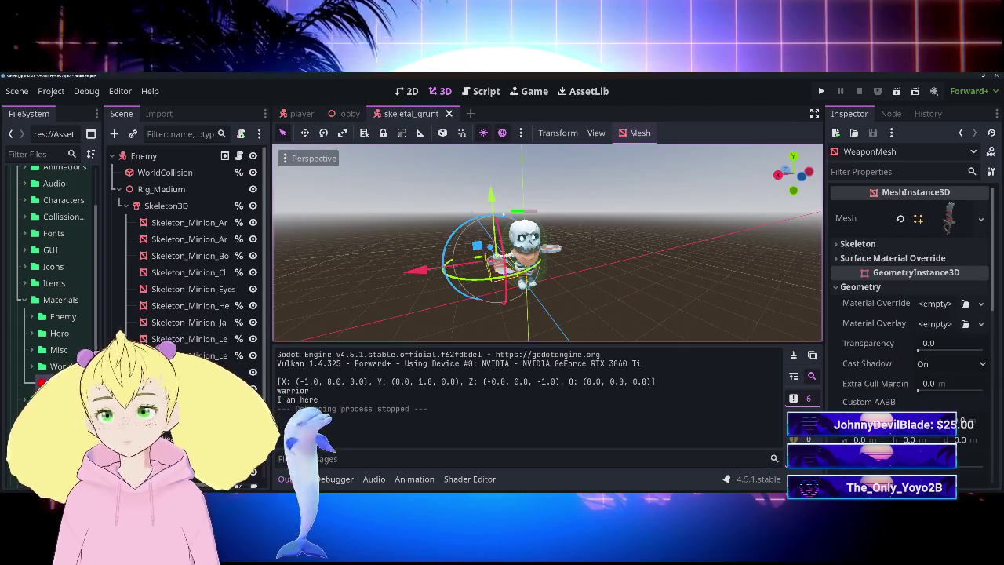
pyautogui.hotkey('ctrl', 'shift', 'Tab')
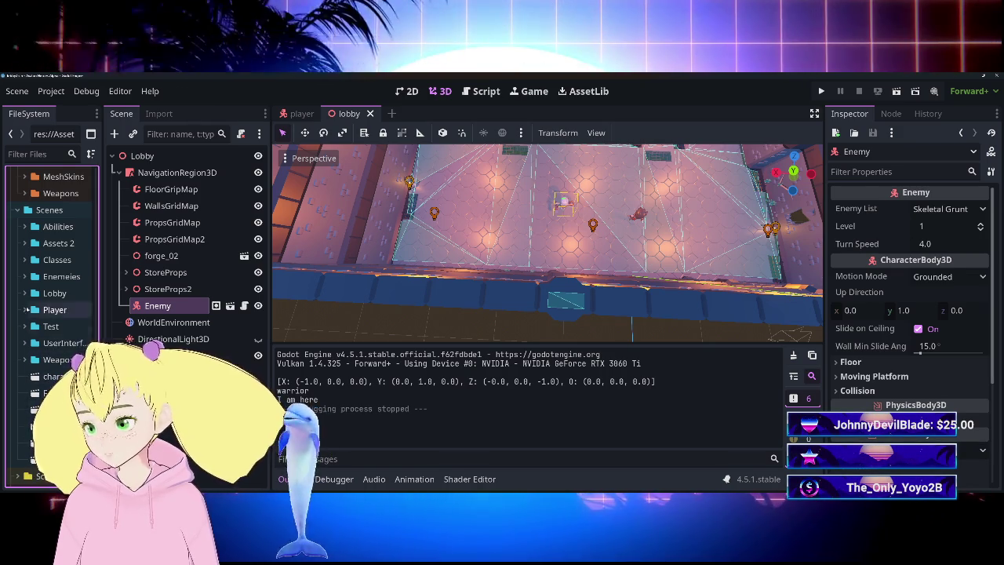
pyautogui.click(24, 276)
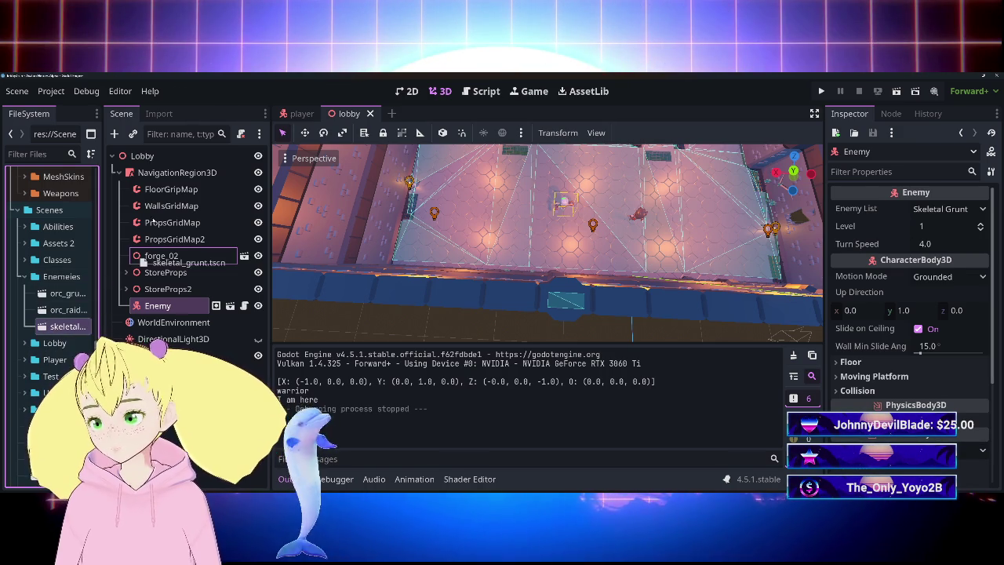
# Drag skeletal_grunt.tscn into the lobby tree three times, creating Enemy2, Enemy3 and Enemy4.
pyautogui.moveTo(157, 179); pyautogui.dragTo(160, 177)
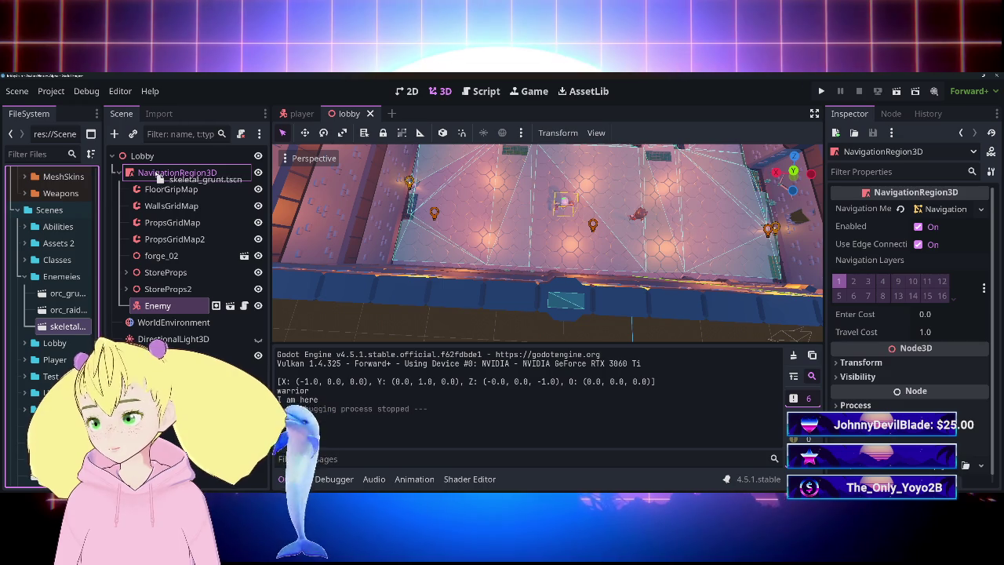
pyautogui.moveTo(76, 313)
pyautogui.mouseDown()
pyautogui.moveTo(160, 314)
pyautogui.moveTo(133, 290)
pyautogui.moveTo(186, 201)
pyautogui.moveTo(186, 174)
pyautogui.mouseUp()
pyautogui.moveTo(67, 327); pyautogui.dragTo(181, 172)
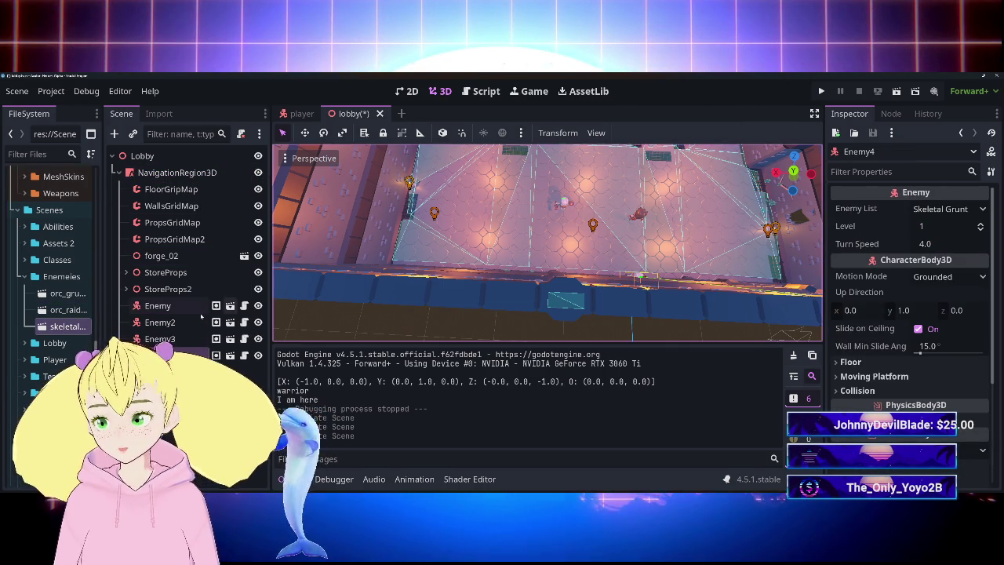
pyautogui.moveTo(550, 236)
pyautogui.mouseDown()
pyautogui.moveTo(663, 157)
pyautogui.moveTo(506, 198)
pyautogui.mouseUp()
pyautogui.moveTo(432, 252)
pyautogui.mouseDown()
pyautogui.moveTo(447, 188)
pyautogui.moveTo(463, 187)
pyautogui.mouseUp()
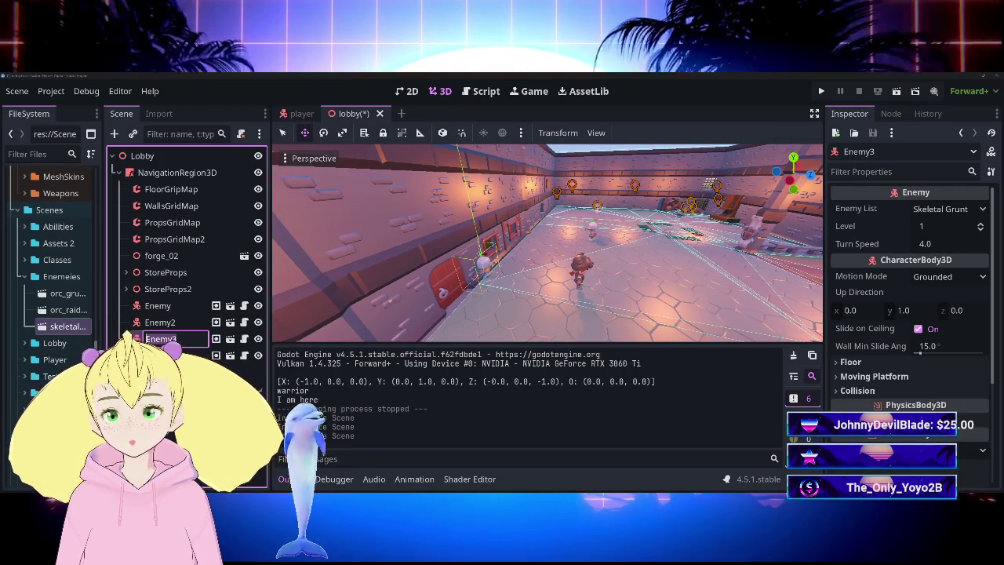
pyautogui.press('F2')
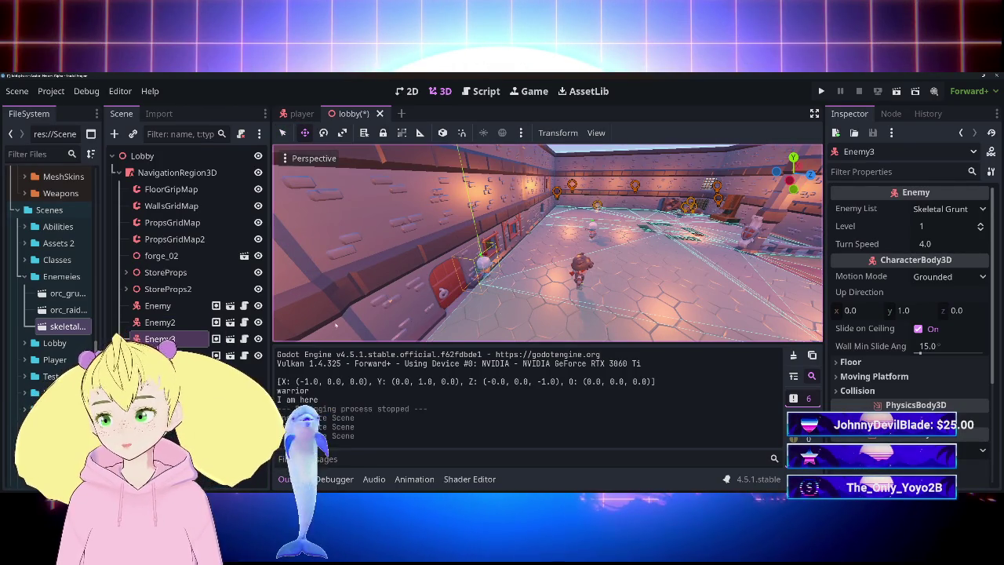
# Try raising the original Enemy's height in Transform, then revert it.
pyautogui.press('f')
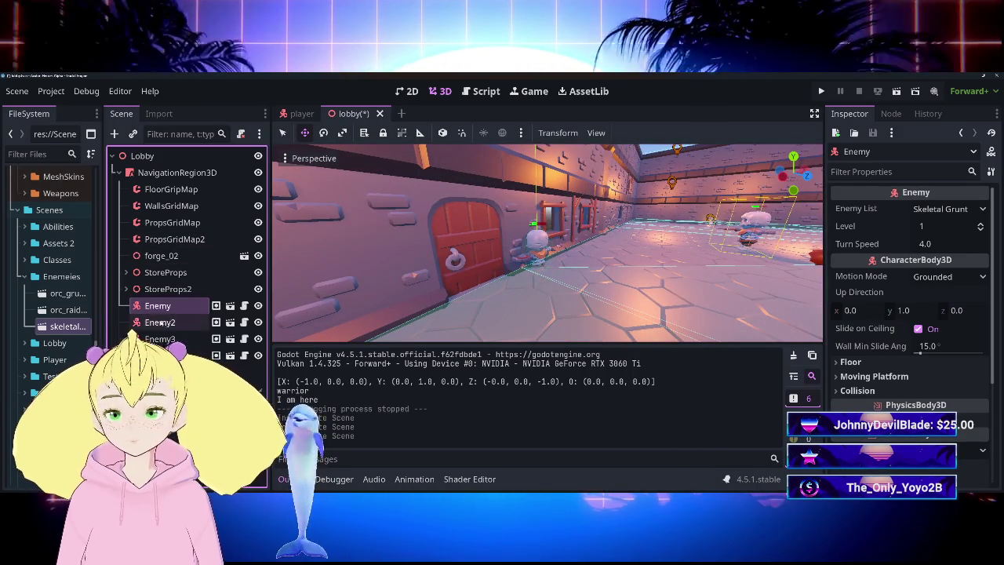
pyautogui.click(153, 339)
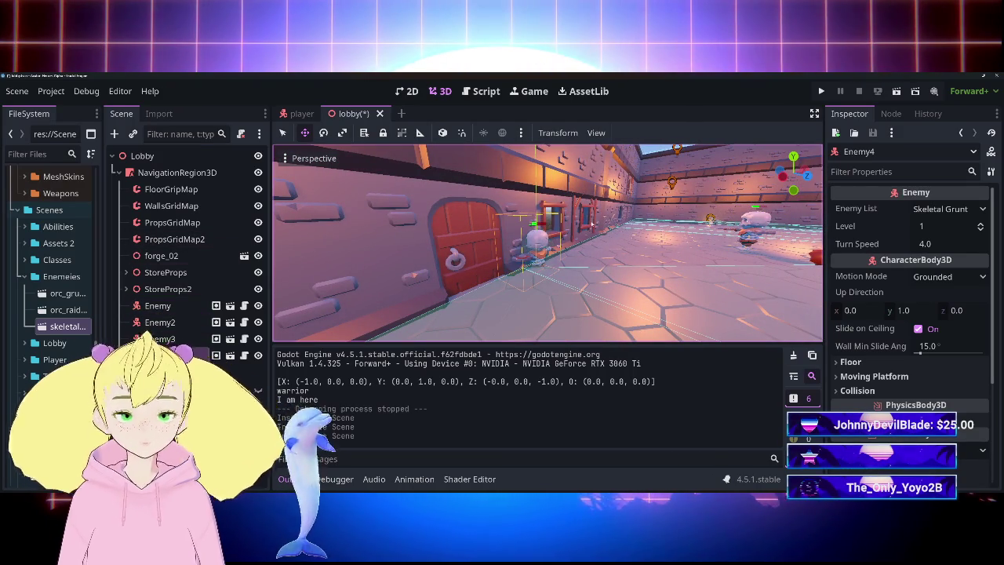
pyautogui.click(157, 305)
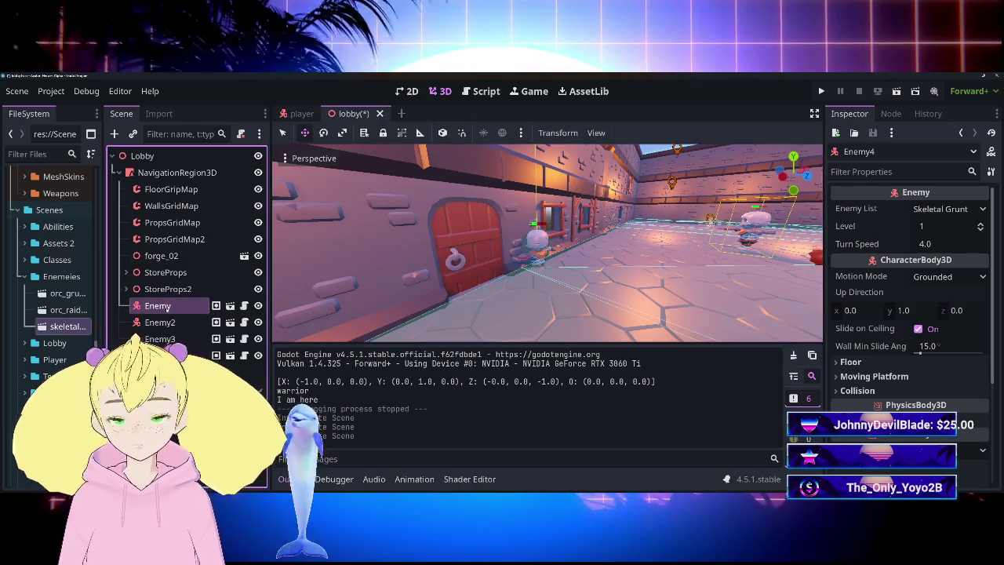
pyautogui.scroll(-4, 901, 361)
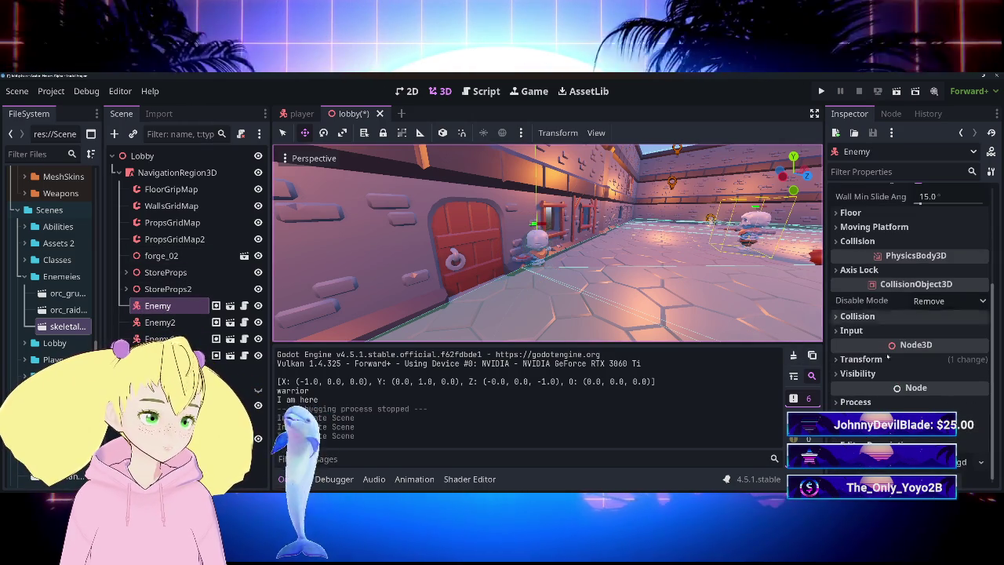
pyautogui.click(889, 360)
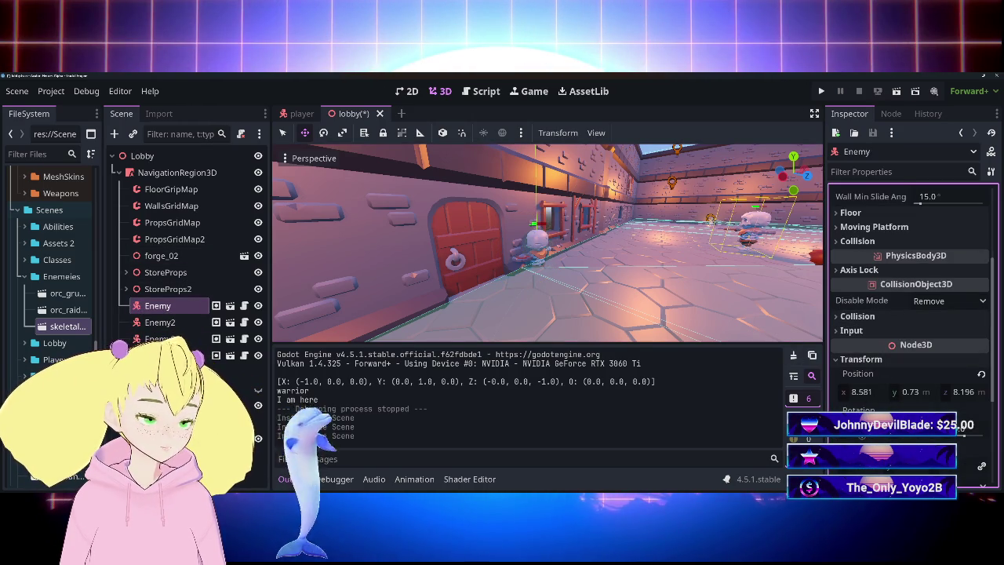
pyautogui.moveTo(908, 394)
pyautogui.mouseDown()
pyautogui.moveTo(933, 392)
pyautogui.moveTo(894, 392)
pyautogui.mouseUp()
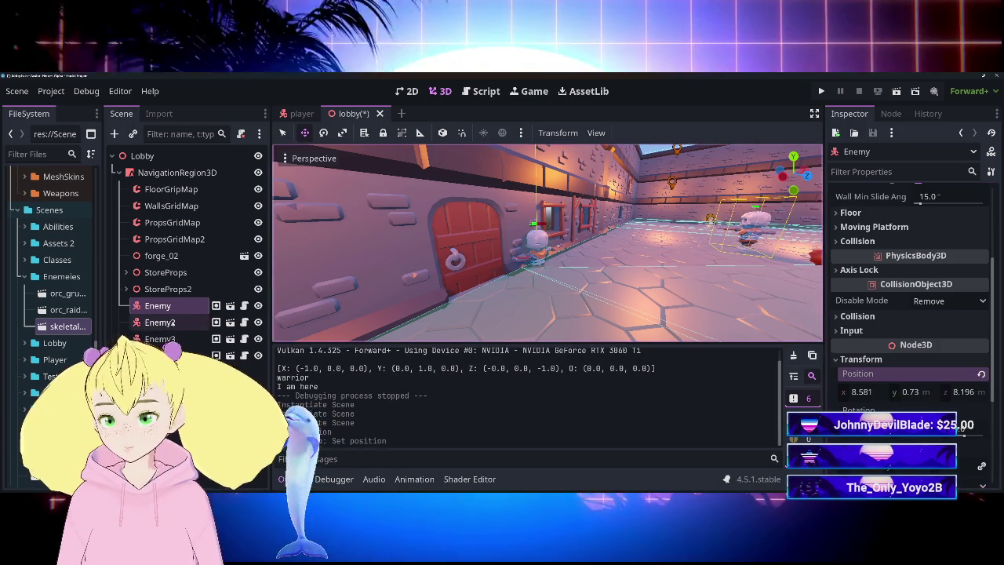
pyautogui.press('Down')
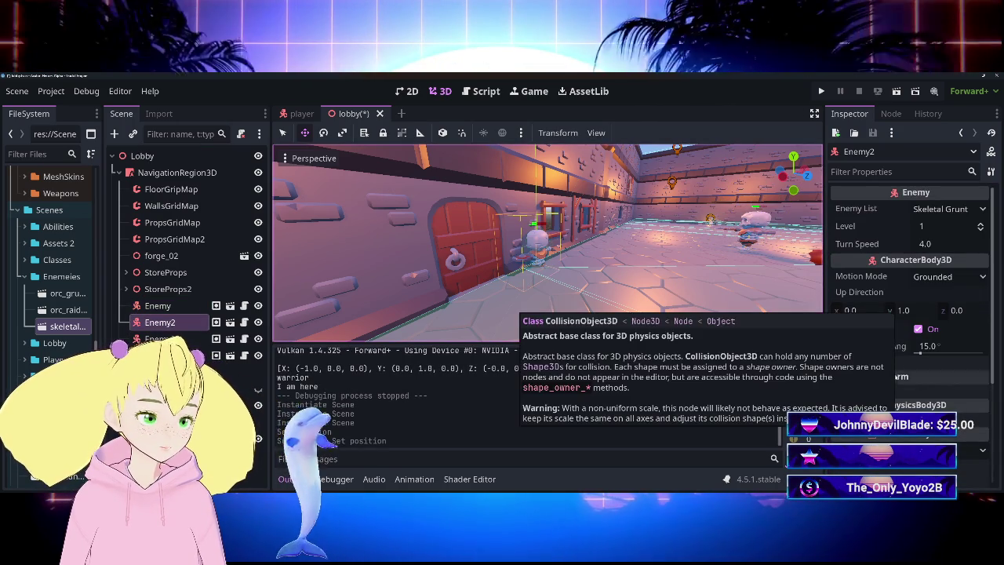
# Set Enemy2's position to x 4.24, y 0.595, z 5.03.
pyautogui.scroll(-5, 881, 380)
pyautogui.click(877, 357)
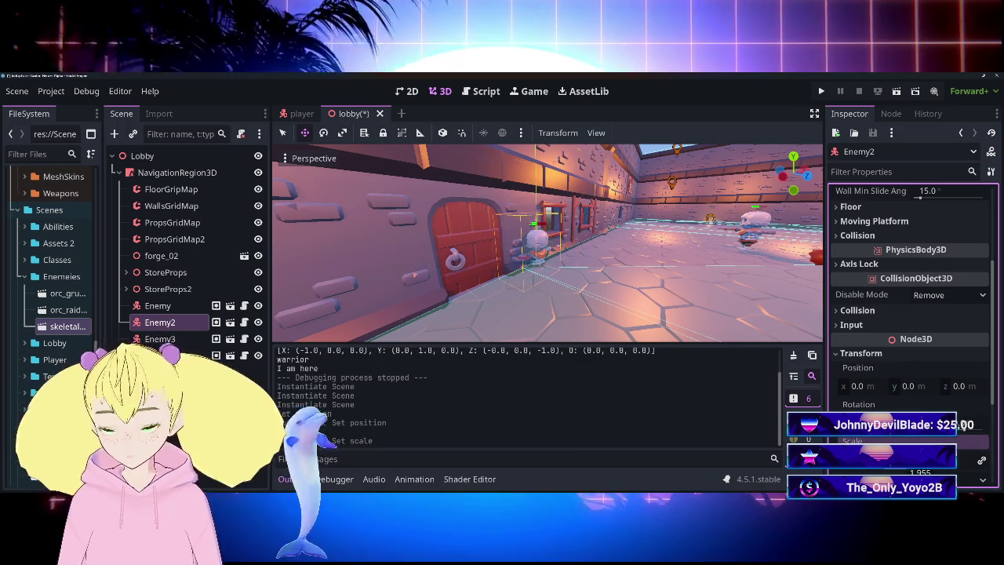
pyautogui.moveTo(857, 386); pyautogui.dragTo(894, 386)
pyautogui.write('1.35')
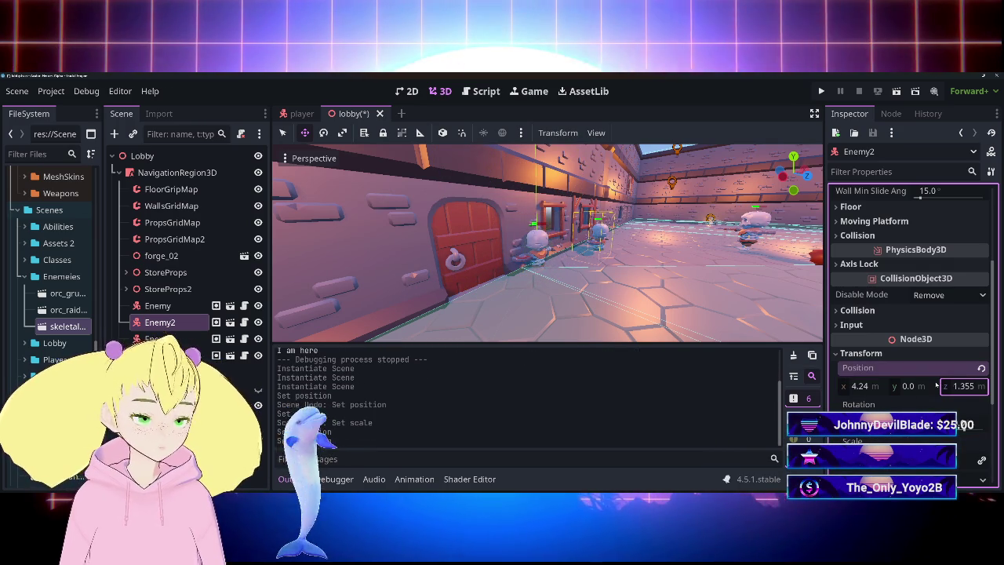
pyautogui.write('5.03')
pyautogui.hotkey('shift', 'Tab')
pyautogui.write('0.835')
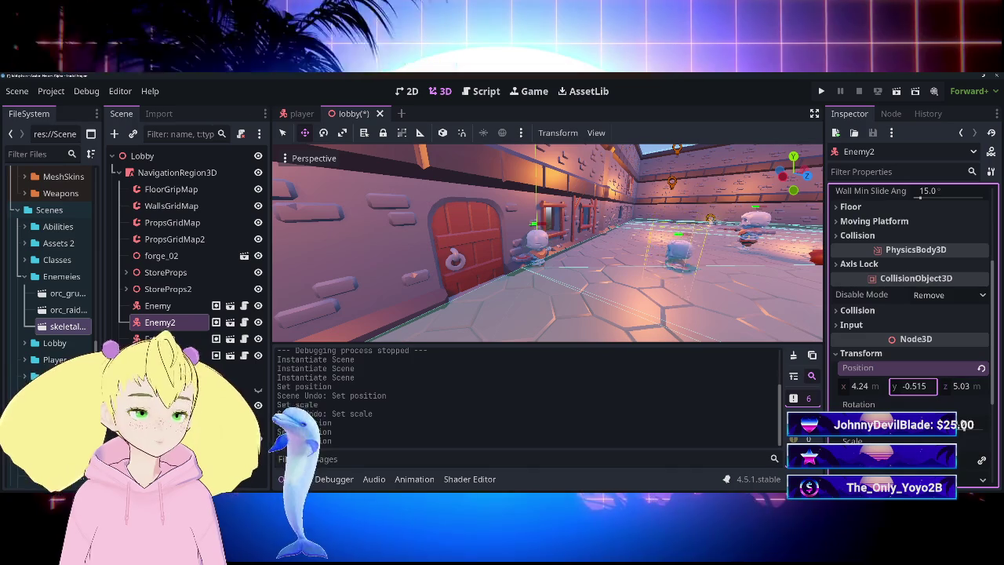
pyautogui.press('BackSpace')
pyautogui.press('BackSpace')
pyautogui.press('BackSpace')
pyautogui.write('675')
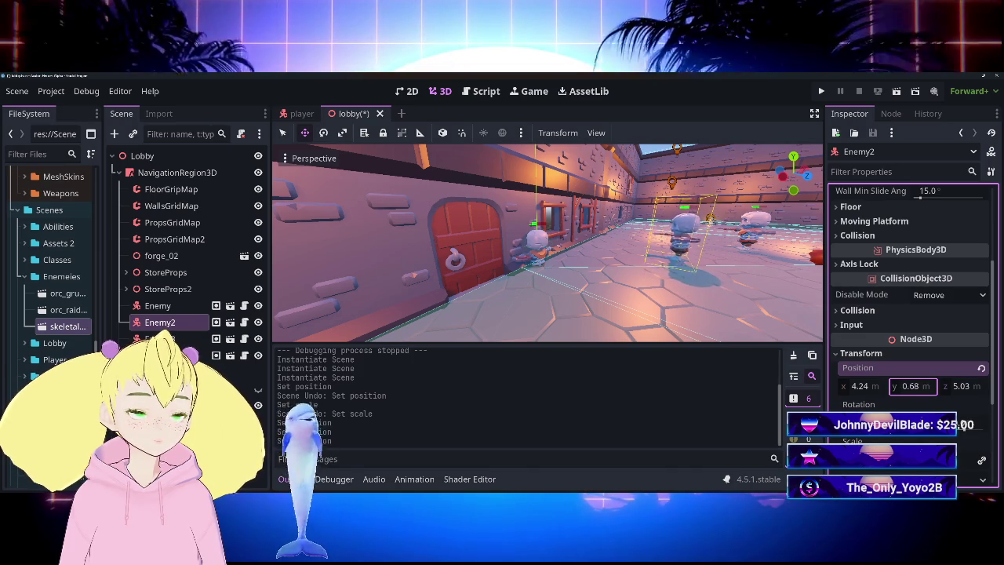
pyautogui.press('BackSpace')
pyautogui.press('BackSpace')
pyautogui.press('BackSpace')
pyautogui.write('595')
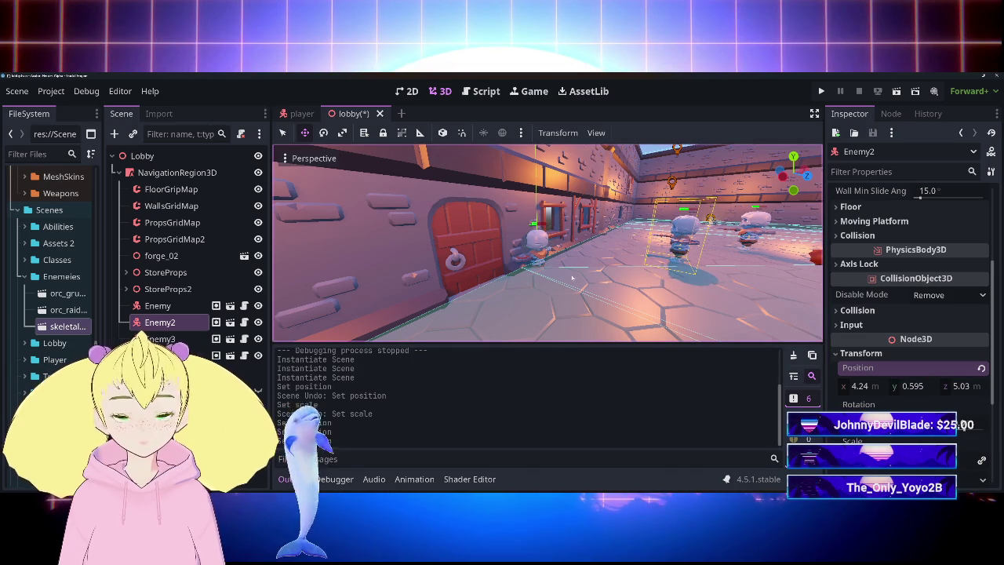
pyautogui.moveTo(665, 314); pyautogui.dragTo(468, 322)
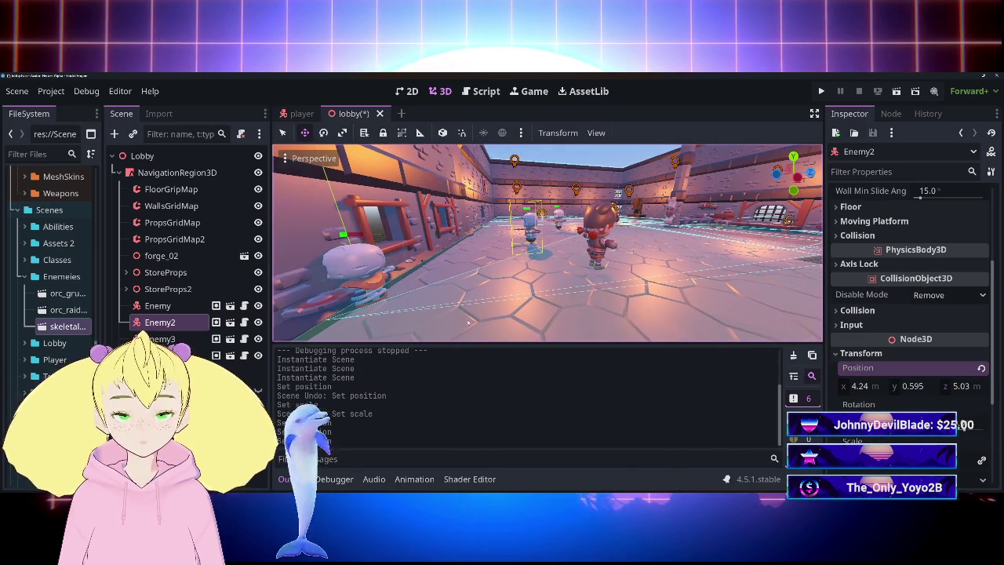
pyautogui.click(367, 291)
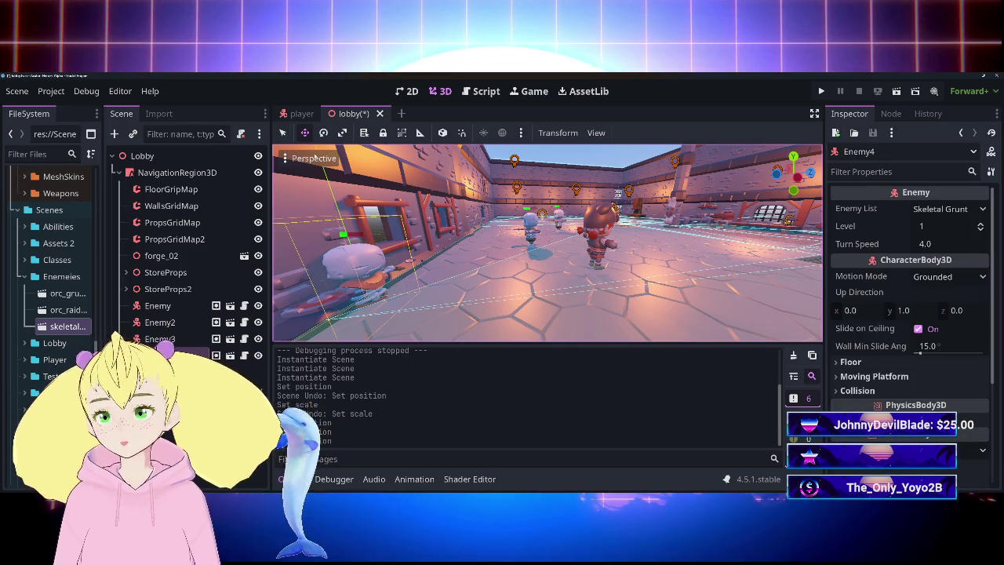
# Turn the transform gizmo back on and move Enemy4 off the wall onto the floor.
pyautogui.click(314, 158)
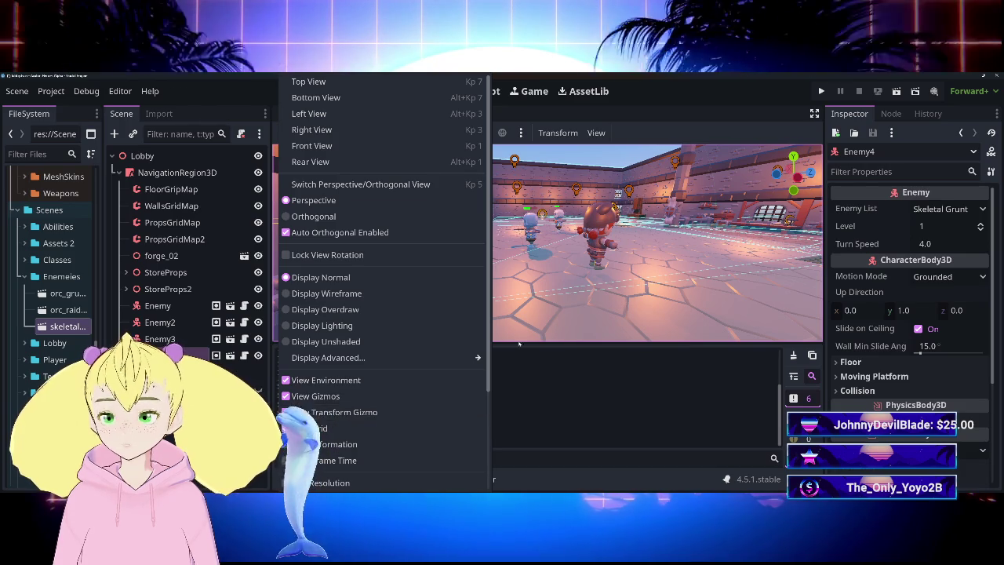
pyautogui.click(346, 414)
pyautogui.moveTo(549, 243)
pyautogui.mouseDown()
pyautogui.moveTo(486, 243)
pyautogui.moveTo(486, 275)
pyautogui.mouseUp()
pyautogui.moveTo(463, 243); pyautogui.dragTo(635, 263)
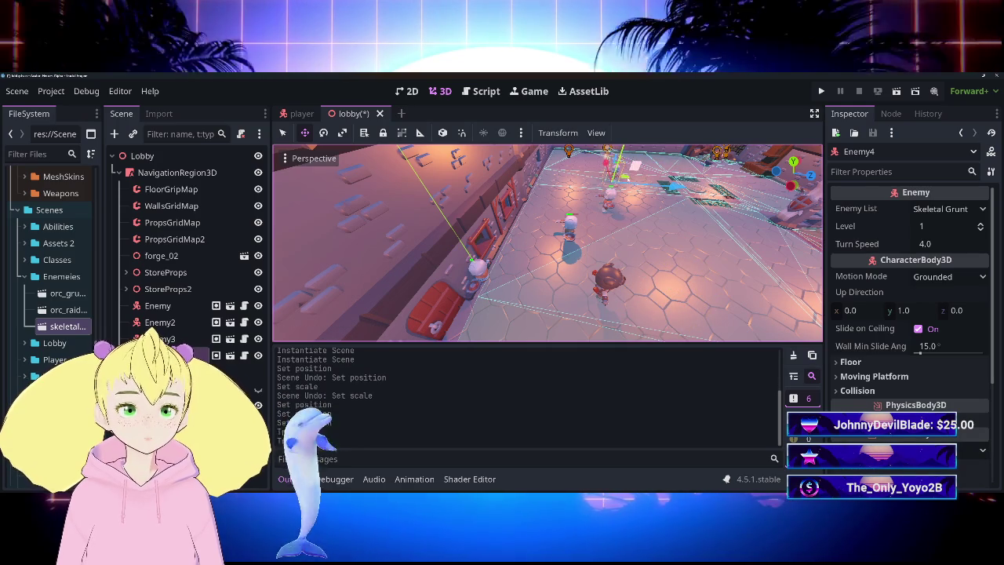
pyautogui.press('f')
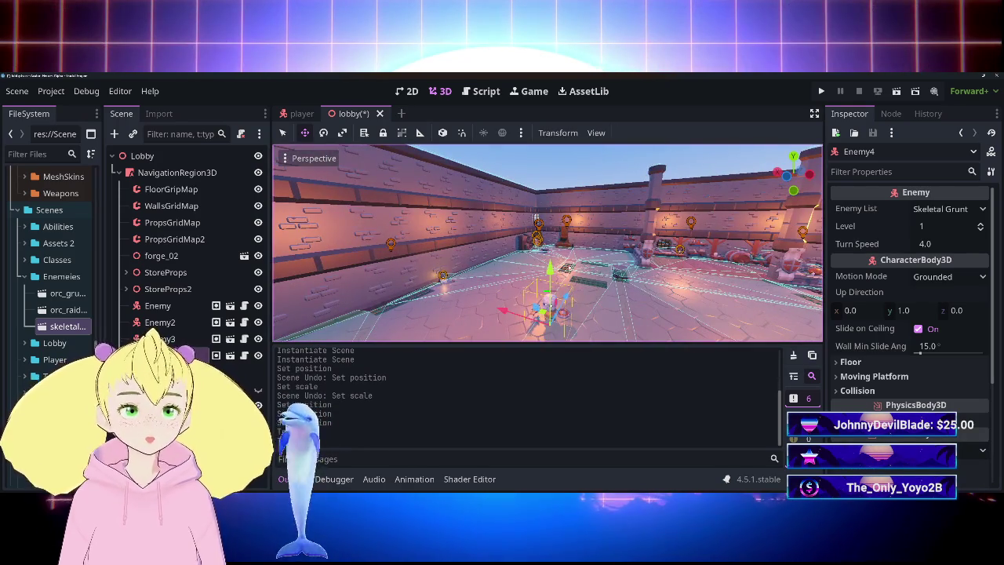
pyautogui.moveTo(535, 217)
pyautogui.mouseDown()
pyautogui.moveTo(550, 235)
pyautogui.moveTo(565, 219)
pyautogui.moveTo(584, 227)
pyautogui.mouseUp()
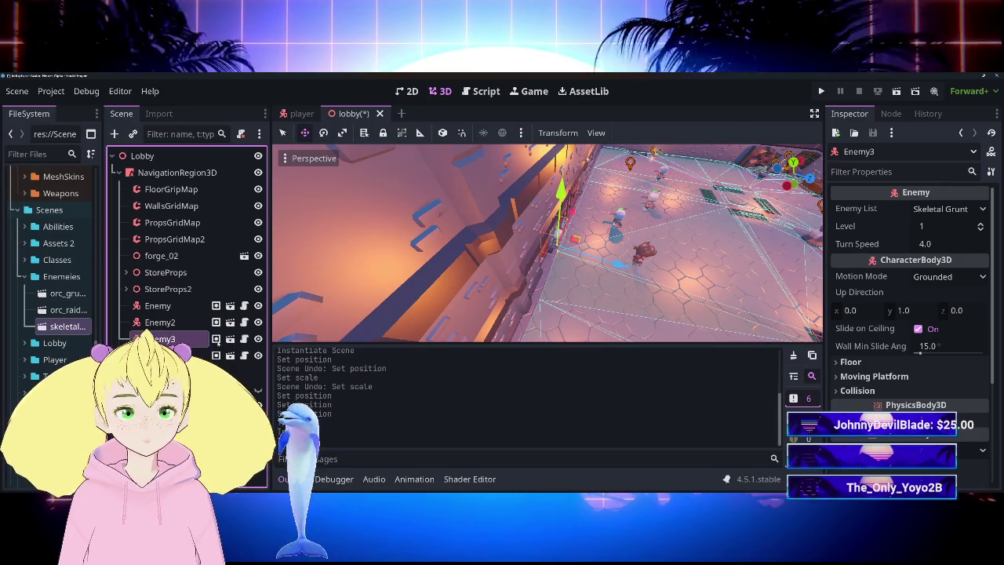
# Move Enemy3 out onto the lobby floor and save the lobby scene.
pyautogui.press('f')
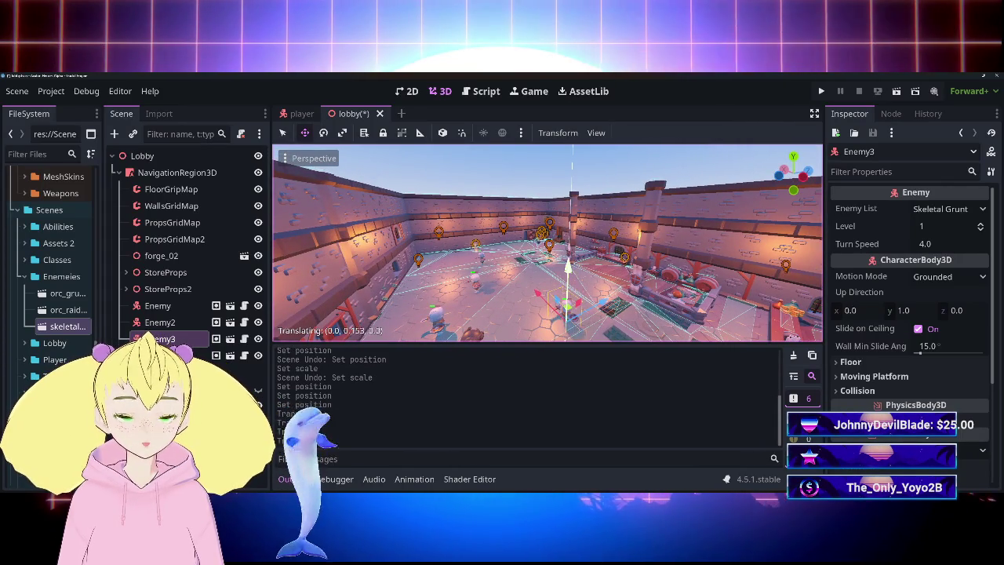
pyautogui.moveTo(549, 267); pyautogui.dragTo(554, 296)
pyautogui.moveTo(355, 275); pyautogui.dragTo(470, 224)
pyautogui.hotkey('ctrl', 's')
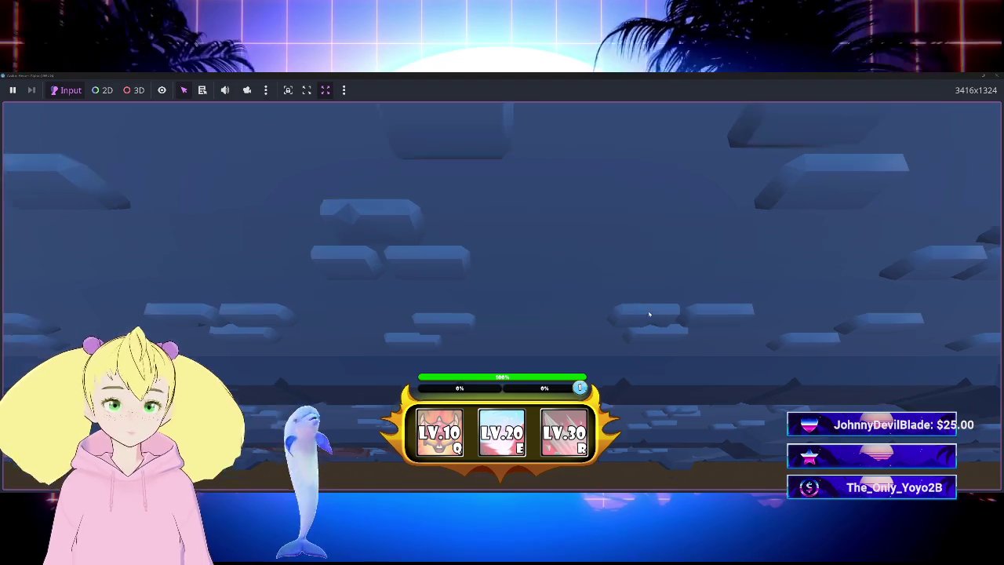
pyautogui.press('w')
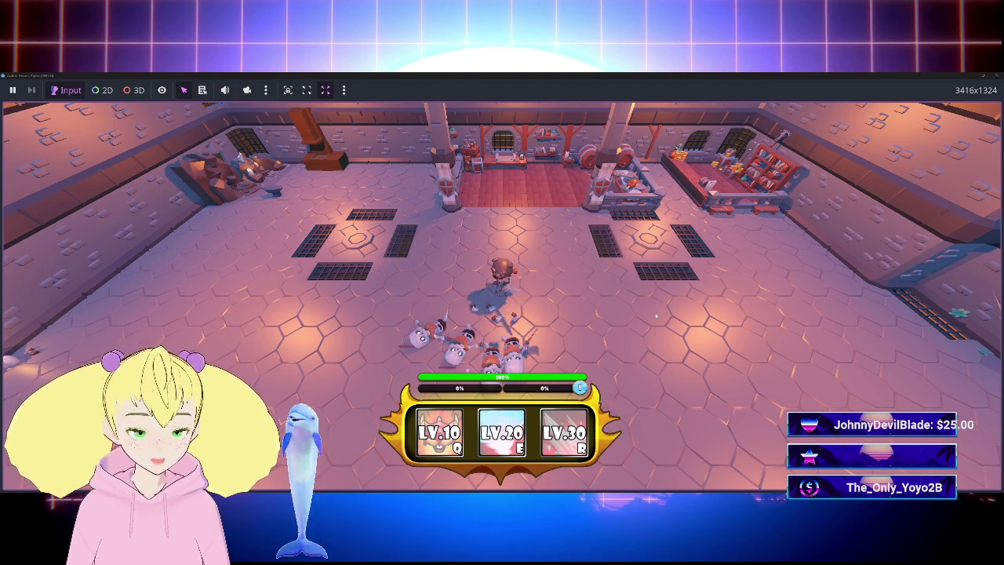
pyautogui.press('d')
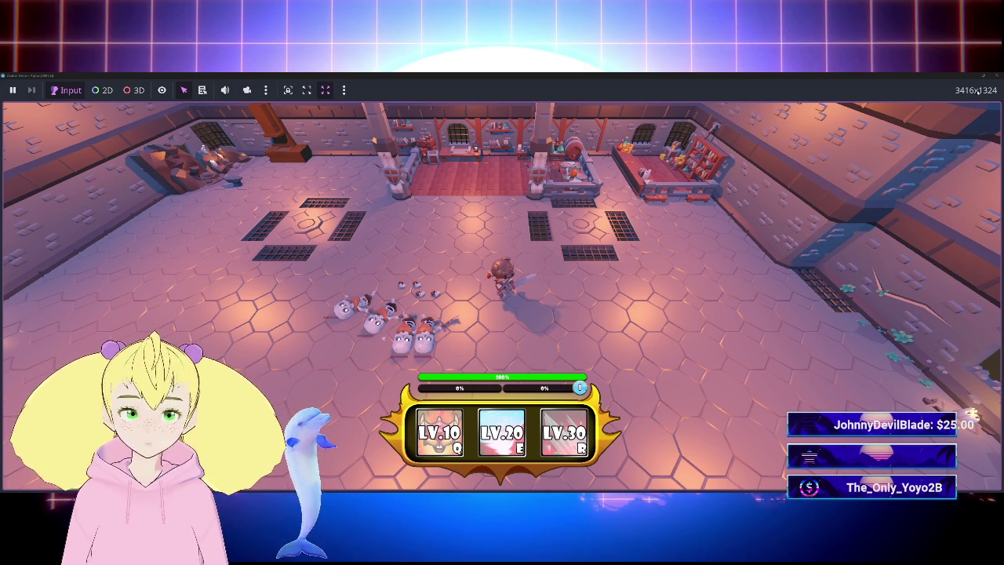
pyautogui.press('F8')
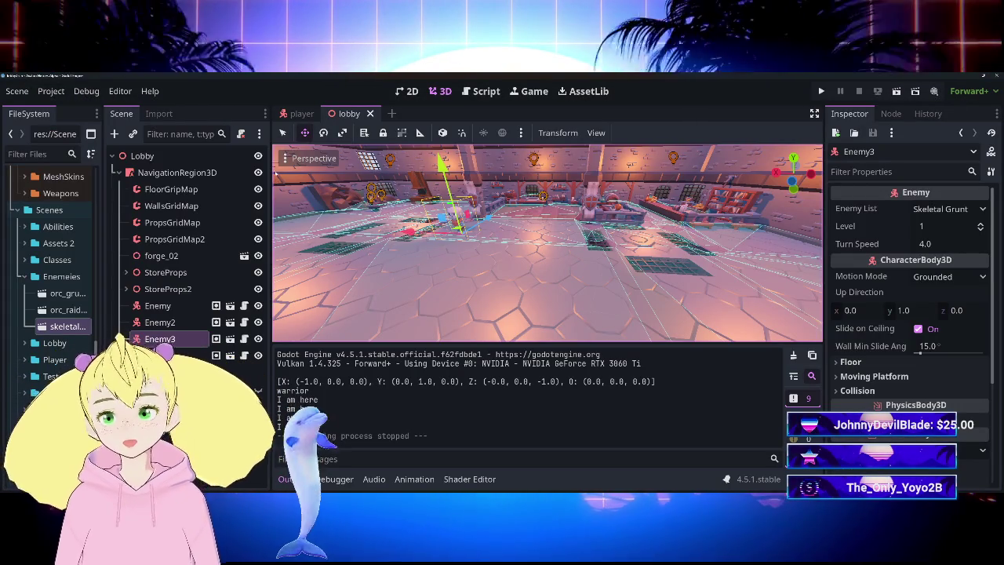
# Open skeletal_grunt and its Enemy.gd script with Output hidden, then select the OffHand node.
pyautogui.hotkey('ctrl', 'Tab')
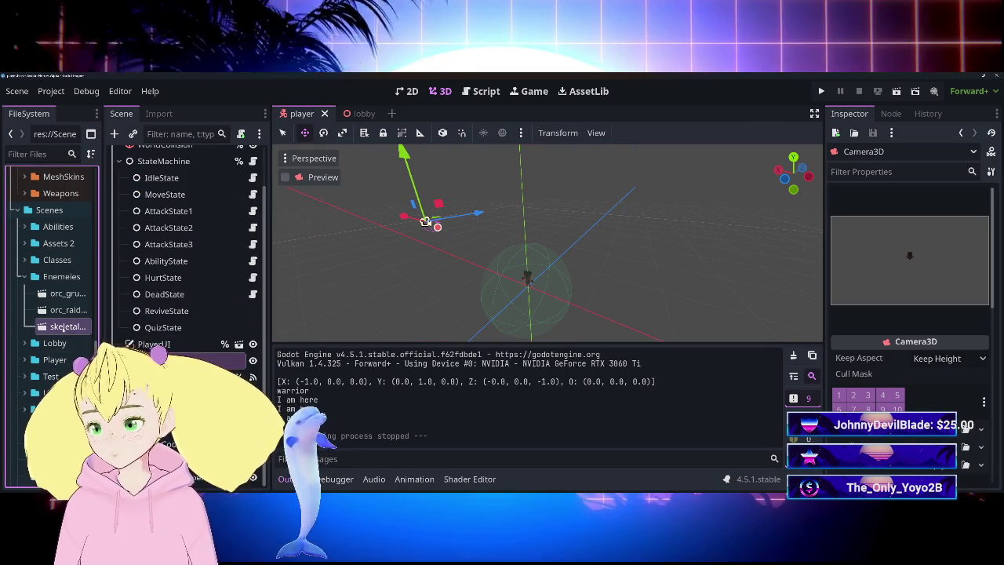
pyautogui.press('Return')
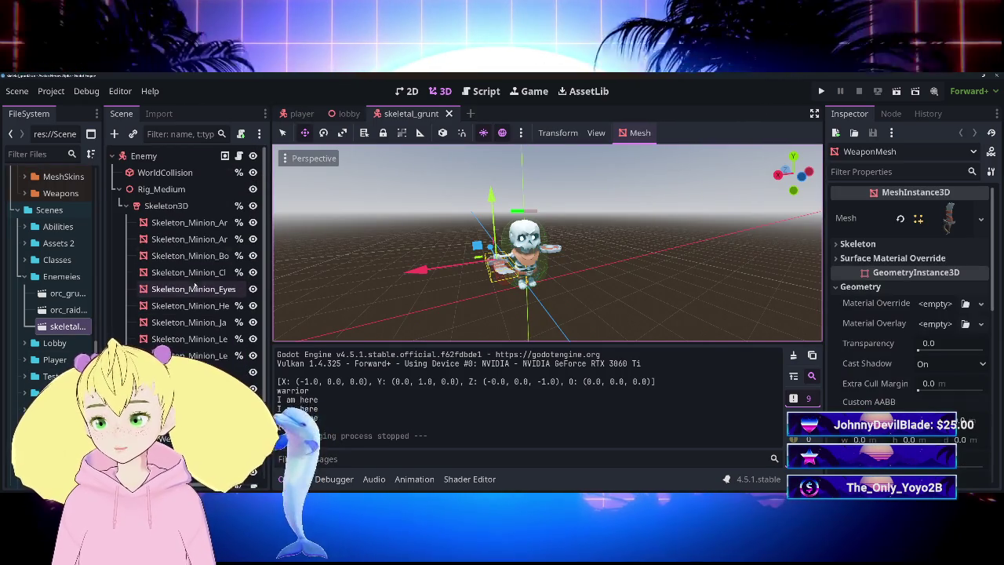
pyautogui.click(225, 155)
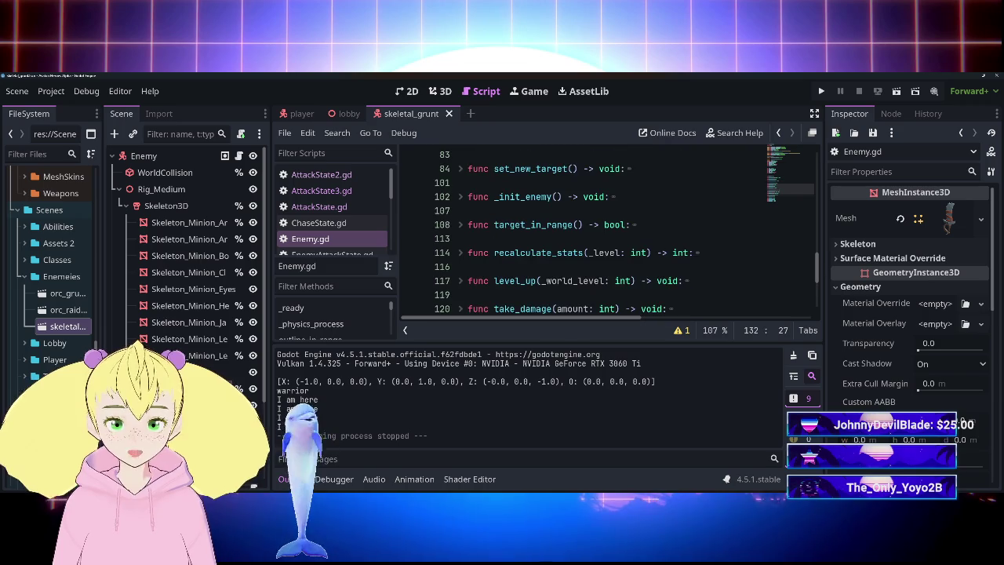
pyautogui.hotkey('ctrl', 'j')
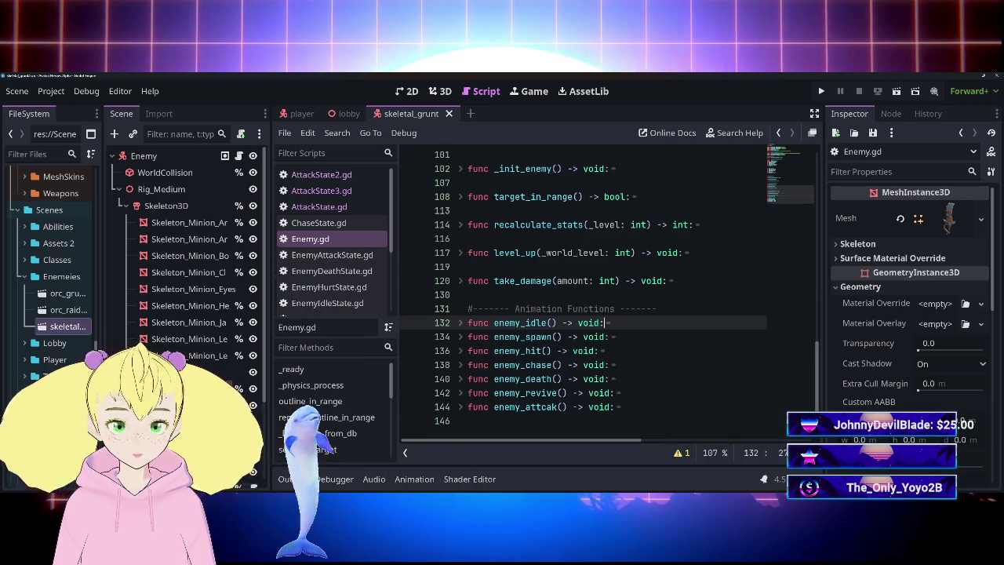
pyautogui.scroll(3, 596, 298)
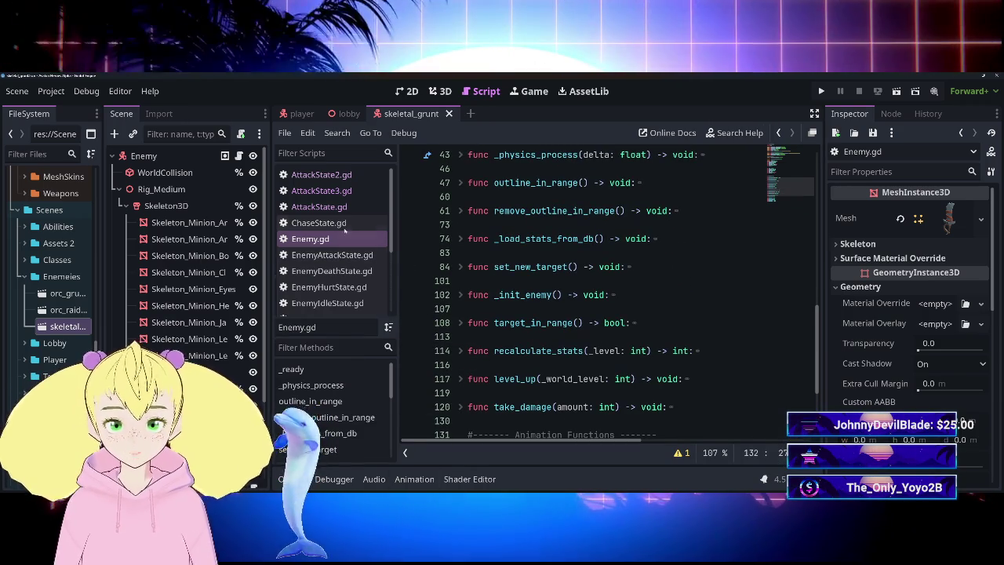
pyautogui.scroll(-3, 188, 275)
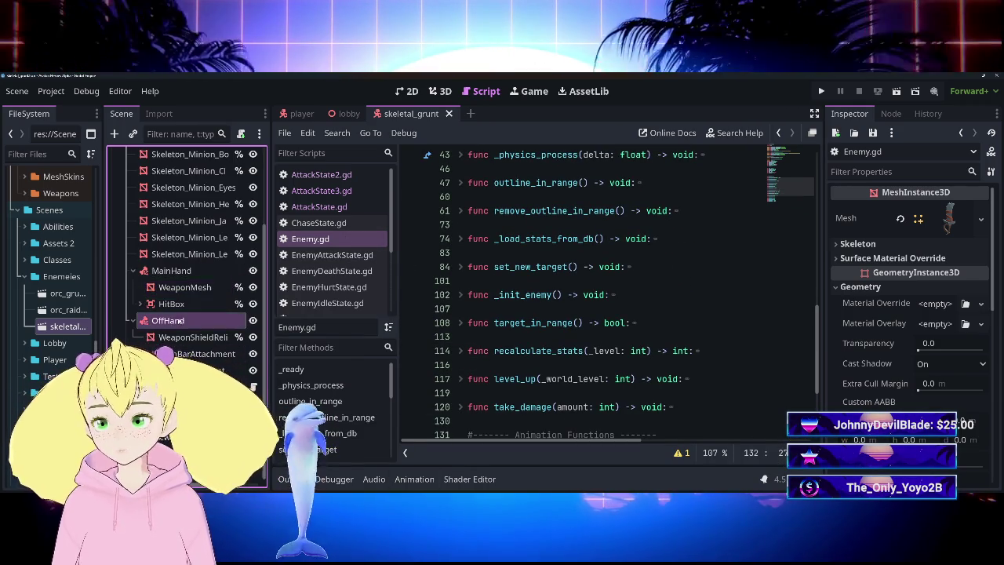
pyautogui.click(168, 321)
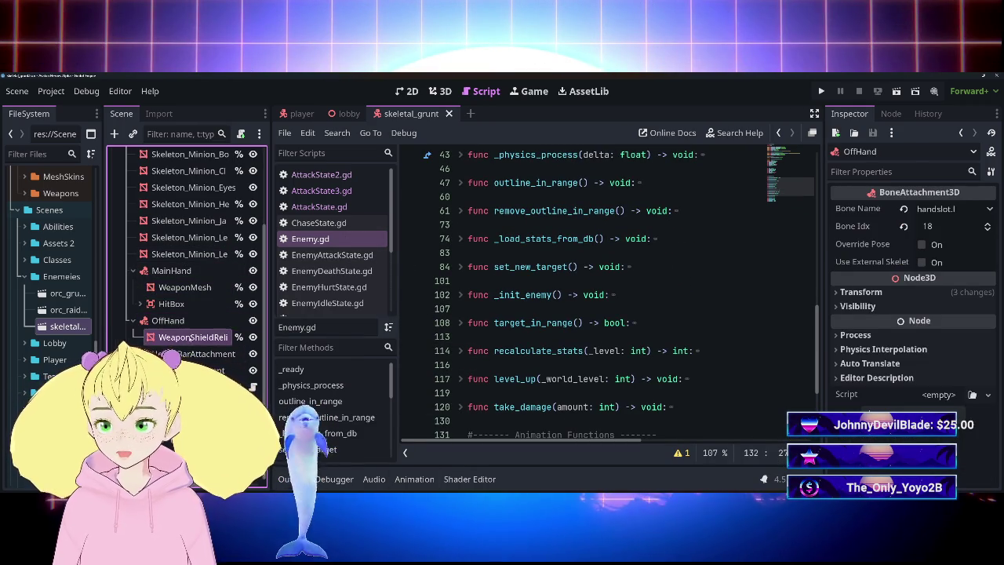
# Connect the HitBox's body_entered signal to a new _on_hit_box_body_entered handler in Enemy.gd.
pyautogui.click(188, 337)
pyautogui.click(186, 306)
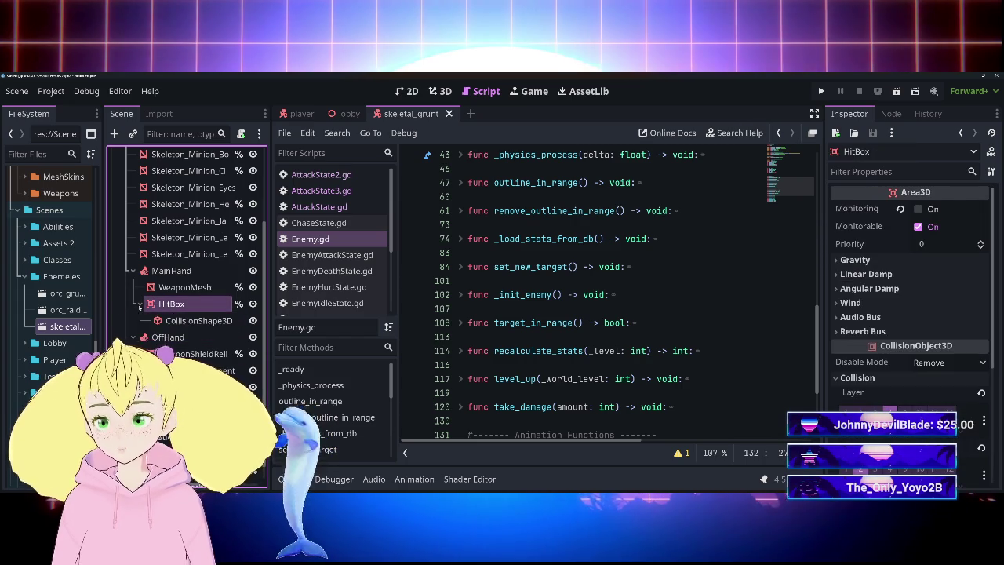
pyautogui.click(891, 114)
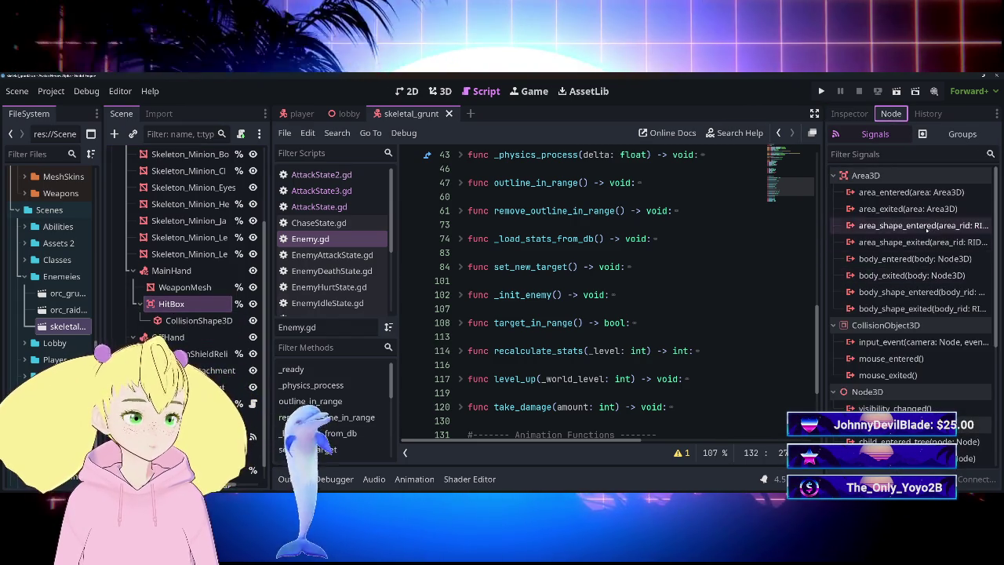
pyautogui.doubleClick(914, 259)
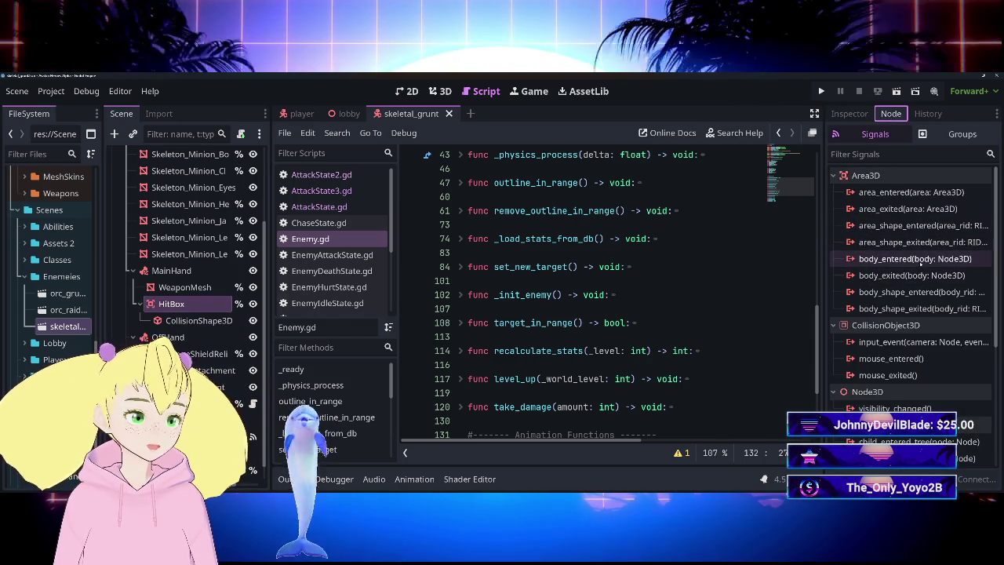
pyautogui.click(454, 411)
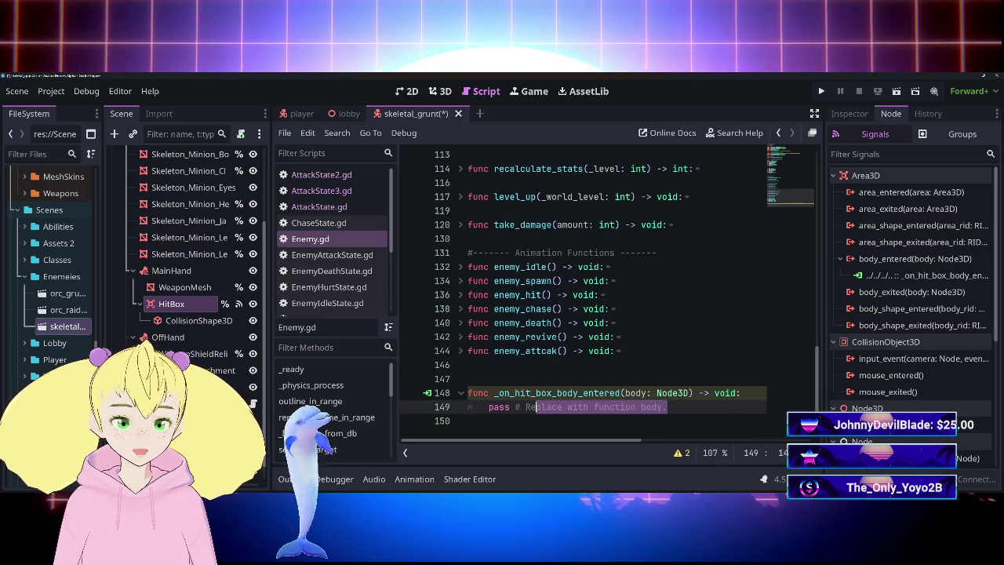
# Replace pass with an if check that body is in the player group and has_method("take_damage").
pyautogui.moveTo(536, 407); pyautogui.dragTo(488, 407)
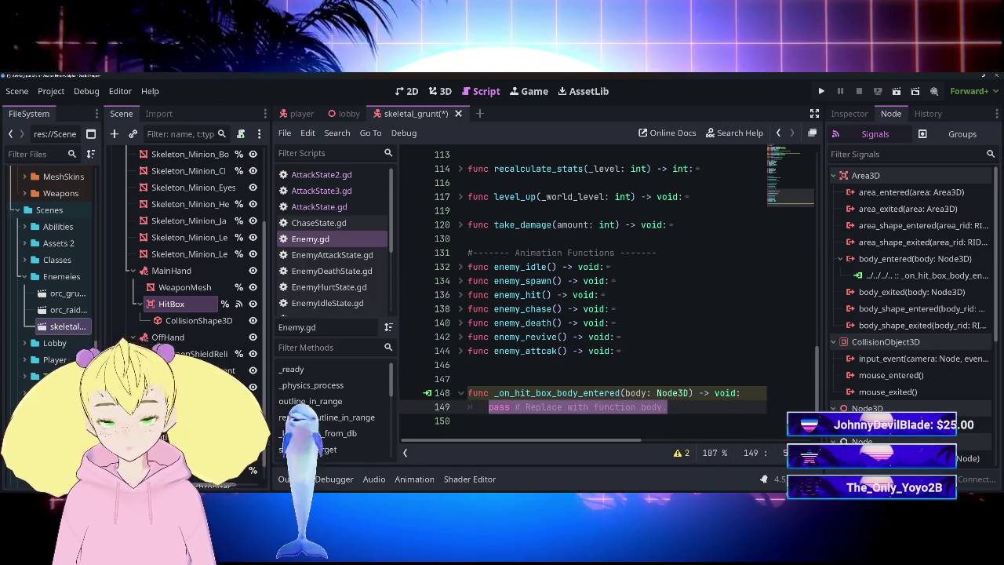
pyautogui.press('BackSpace')
pyautogui.write('if body')
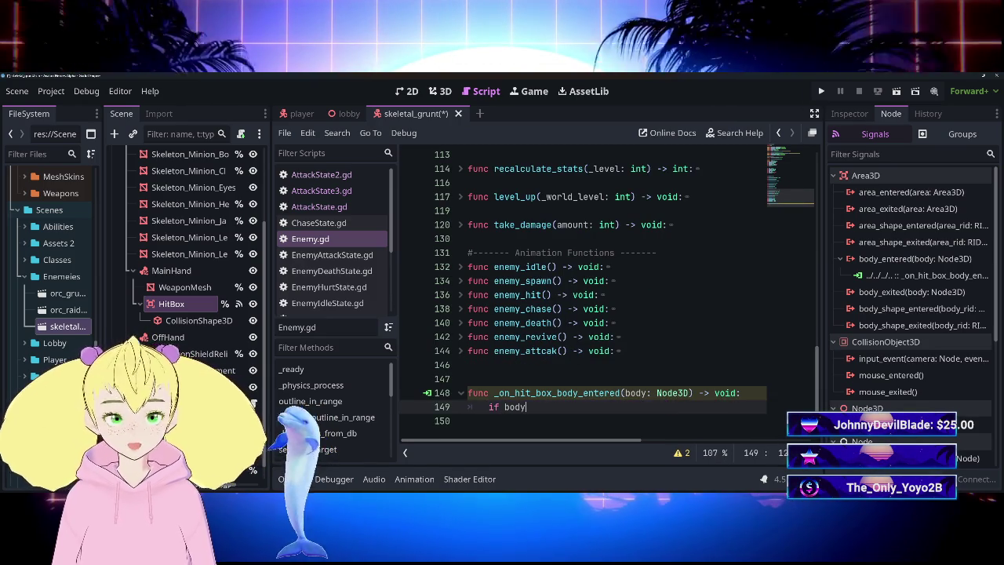
pyautogui.write('.is_in')
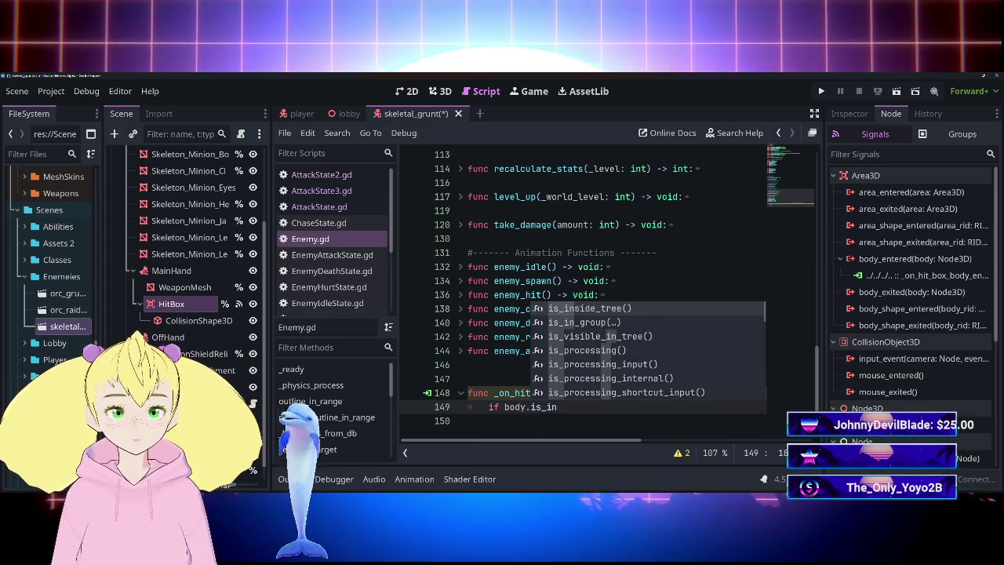
pyautogui.press('Down')
pyautogui.press('Return')
pyautogui.write('"opl')
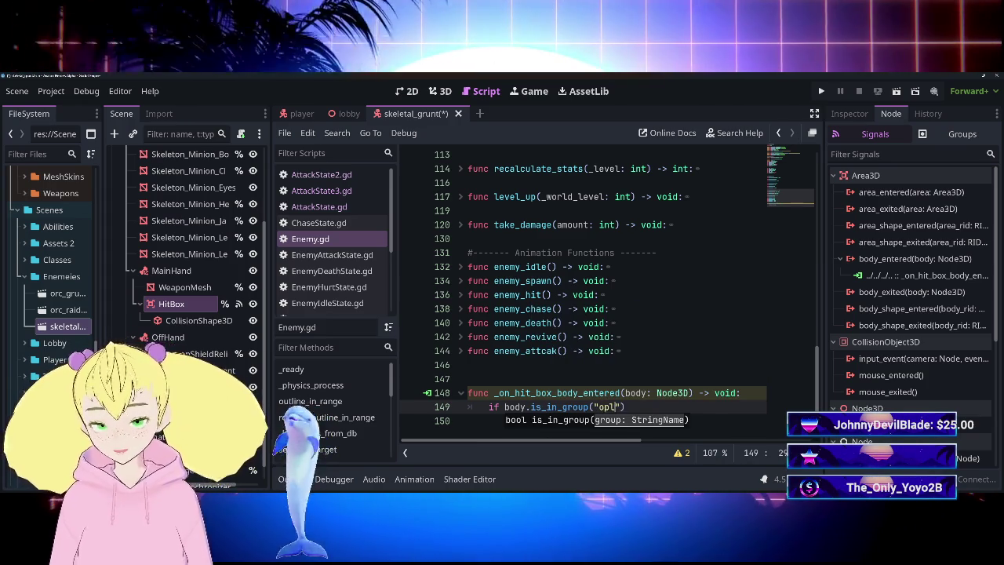
pyautogui.press('BackSpace')
pyautogui.write('p')
pyautogui.write('r')
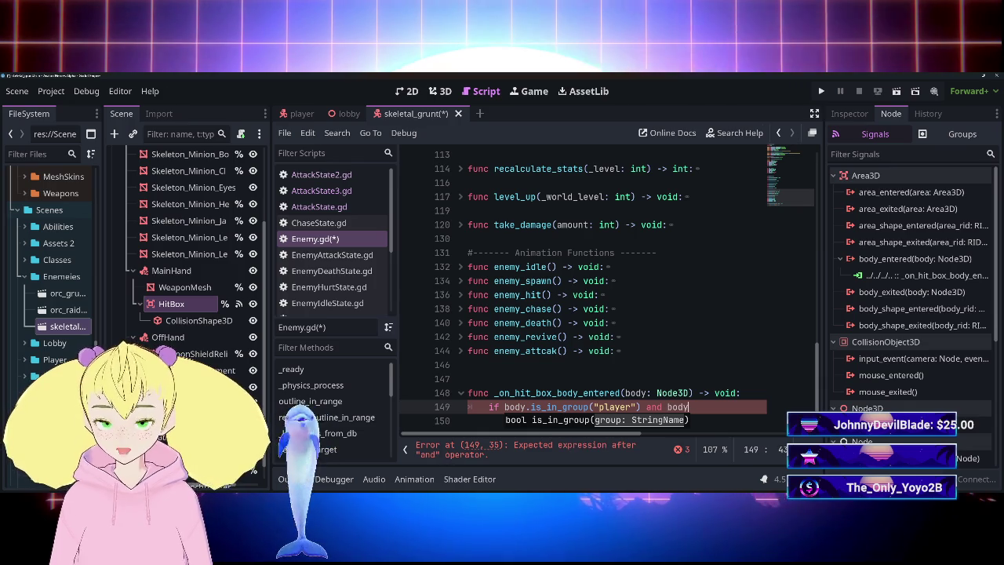
pyautogui.write('.ha')
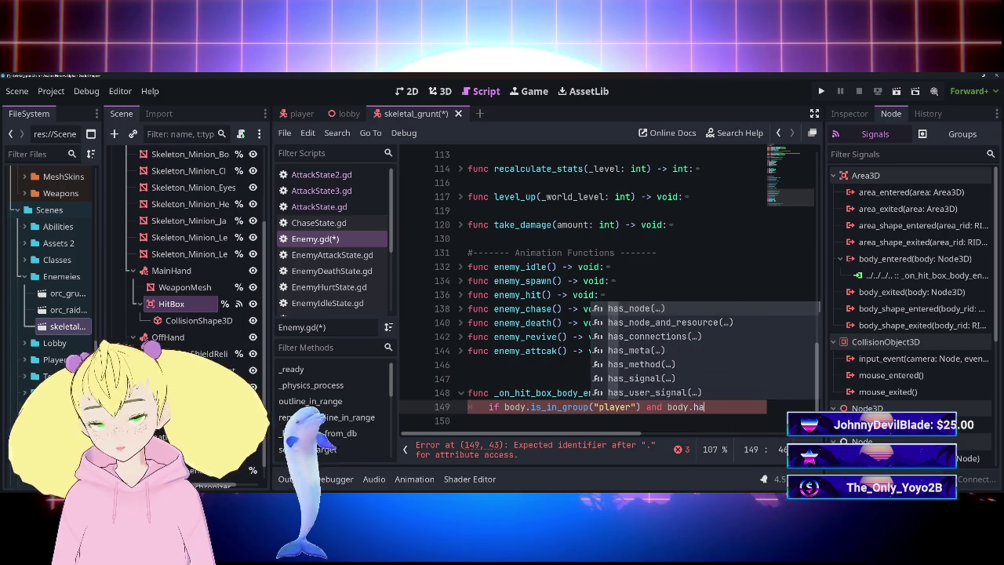
pyautogui.press('Down')
pyautogui.press('Down')
pyautogui.press('Down')
pyautogui.press('Return')
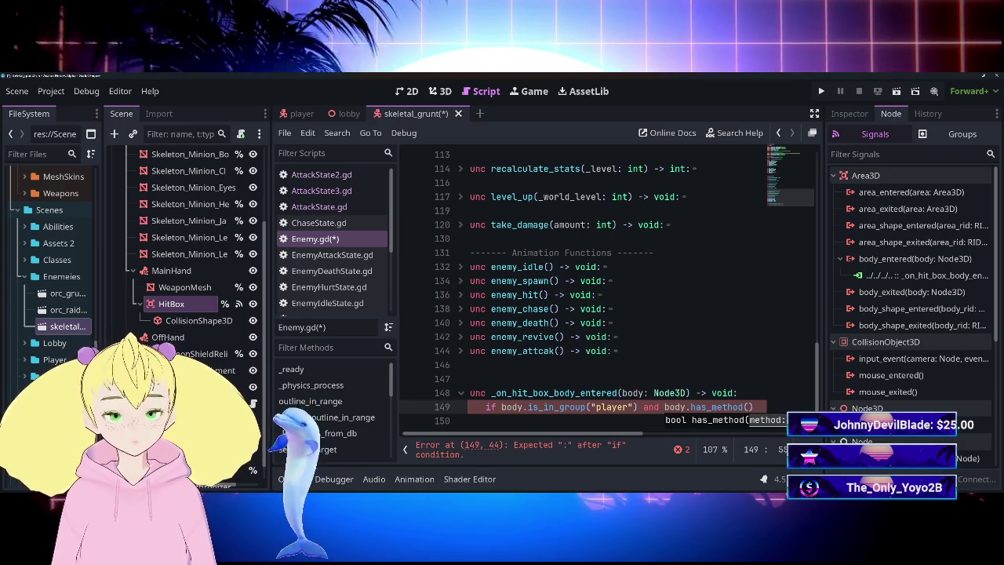
pyautogui.write('take_')
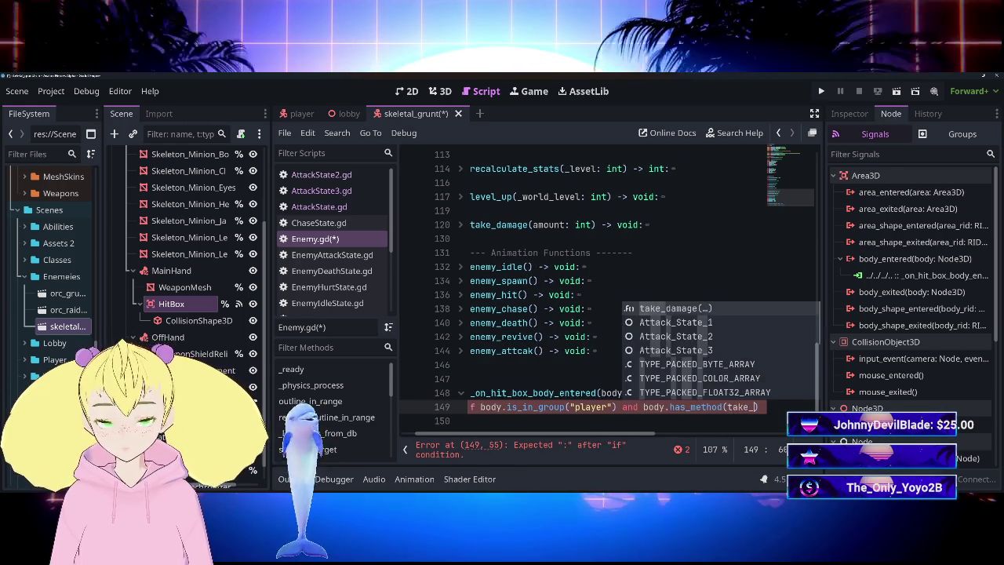
pyautogui.write('damage')
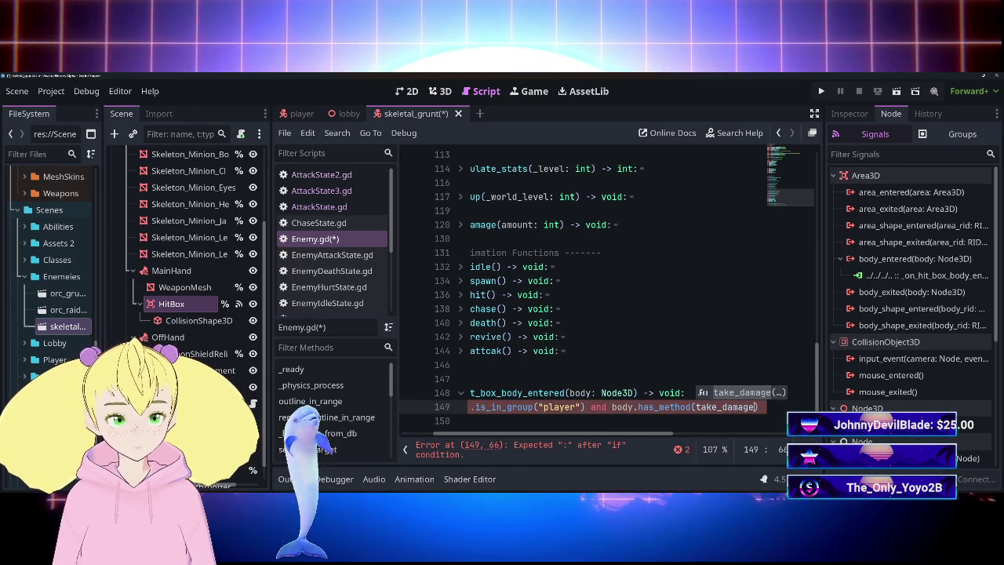
pyautogui.press('BackSpace')
pyautogui.press('BackSpace')
pyautogui.press('BackSpace')
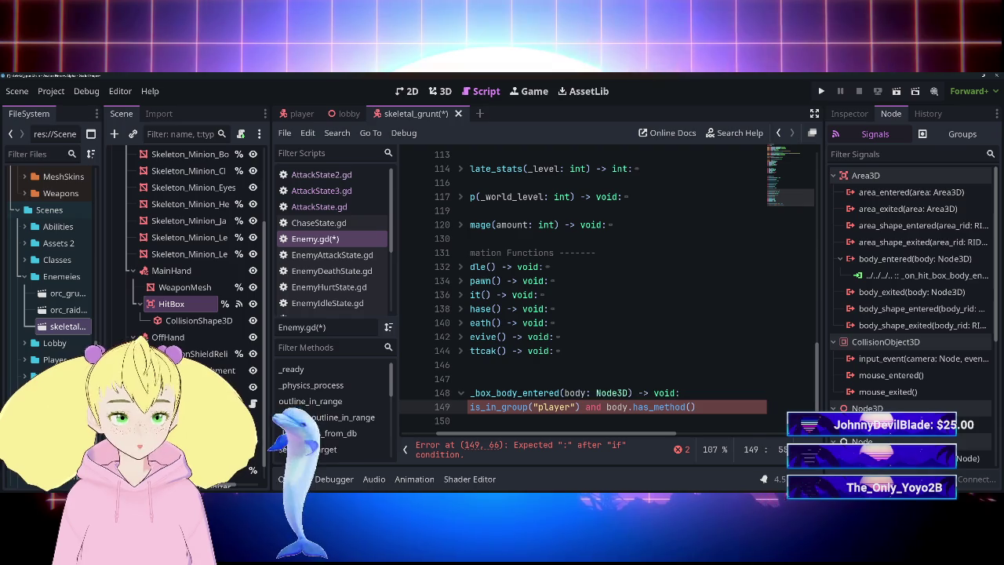
pyautogui.write('"take_d')
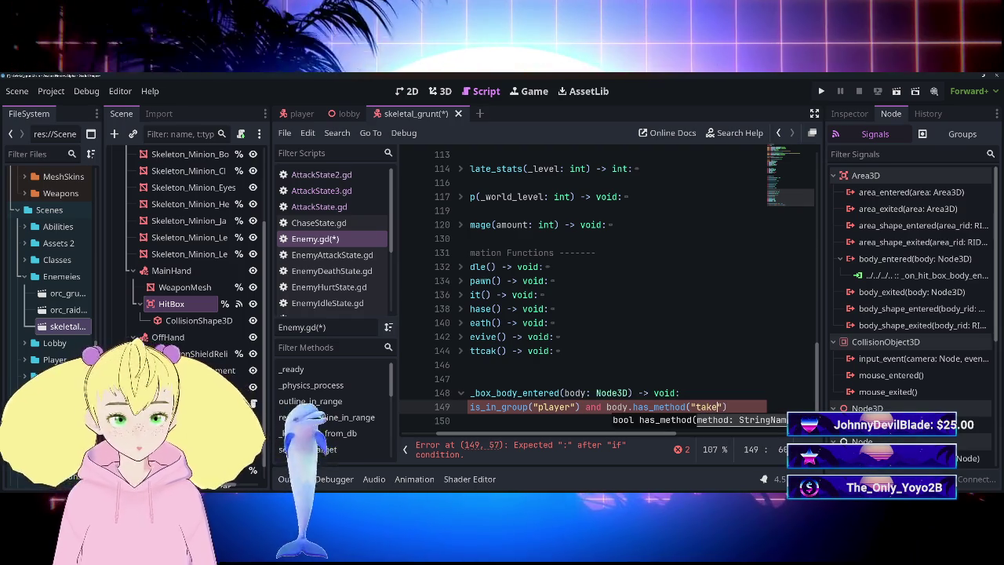
pyautogui.write('amage")')
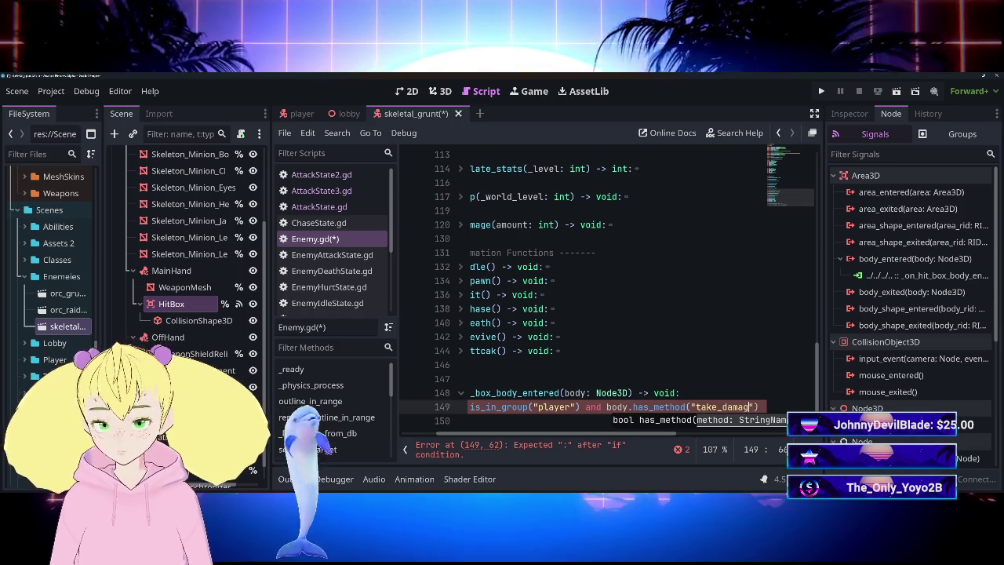
# Add a body.take_damage() call inside the if block, leaving its argument empty.
pyautogui.press('Return')
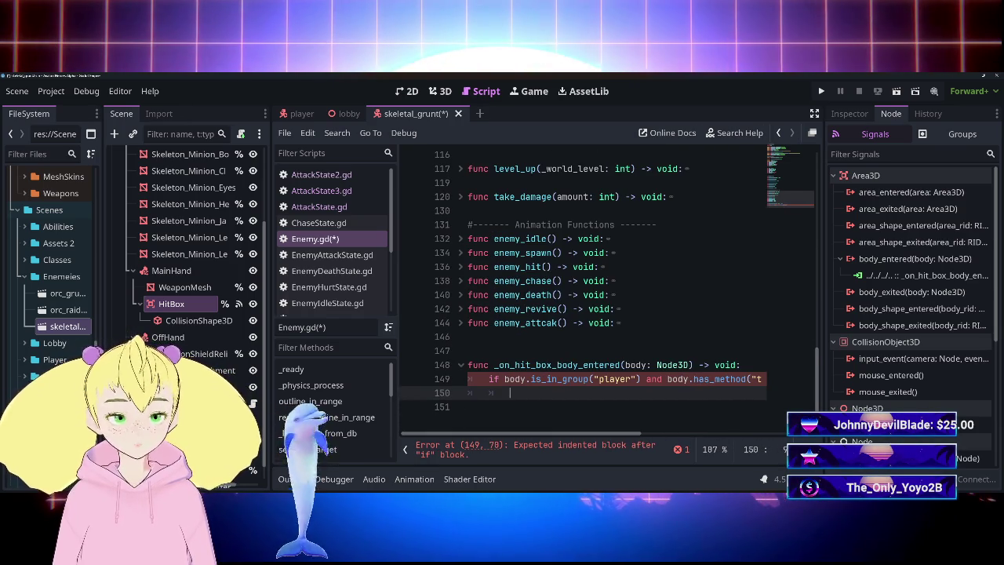
pyautogui.write('body.take')
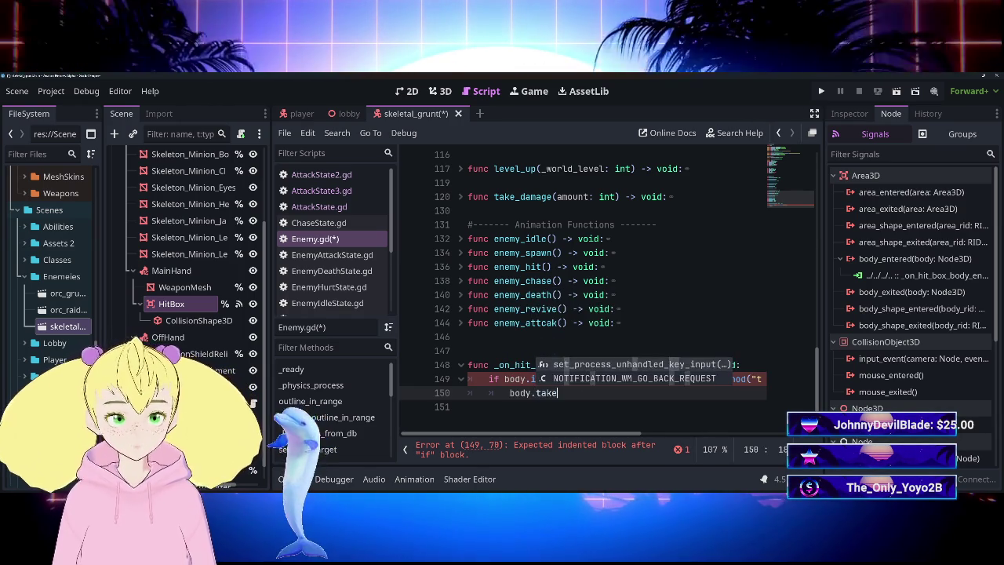
pyautogui.write('_damage(')
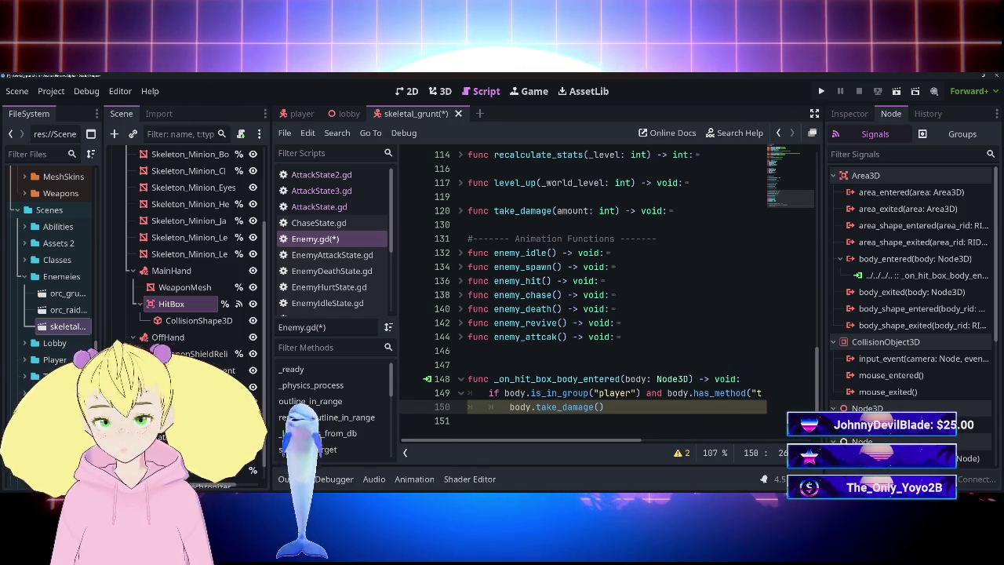
pyautogui.write('wea')
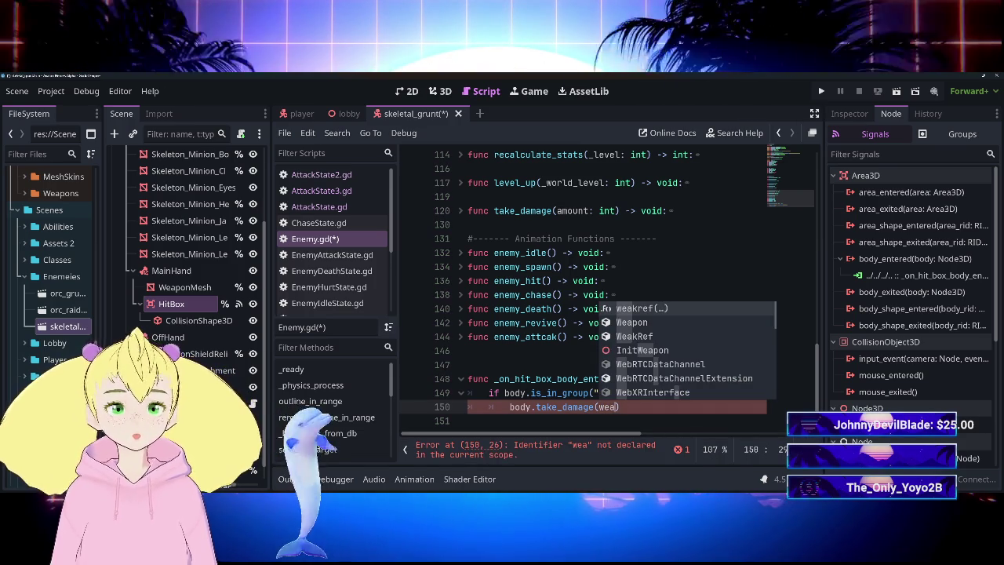
pyautogui.press('BackSpace')
pyautogui.press('BackSpace')
pyautogui.press('BackSpace')
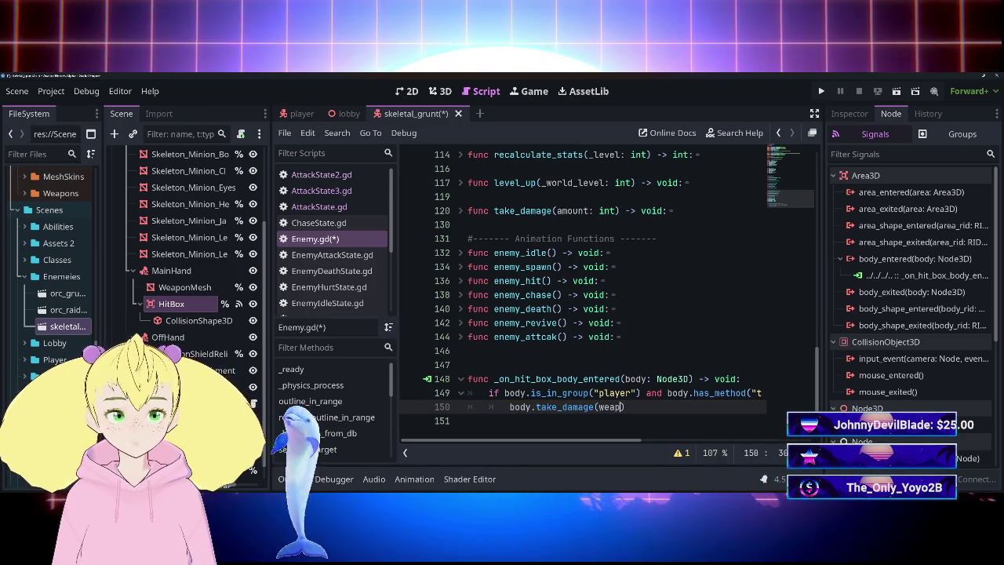
pyautogui.press('BackSpace')
pyautogui.press('BackSpace')
pyautogui.press('BackSpace')
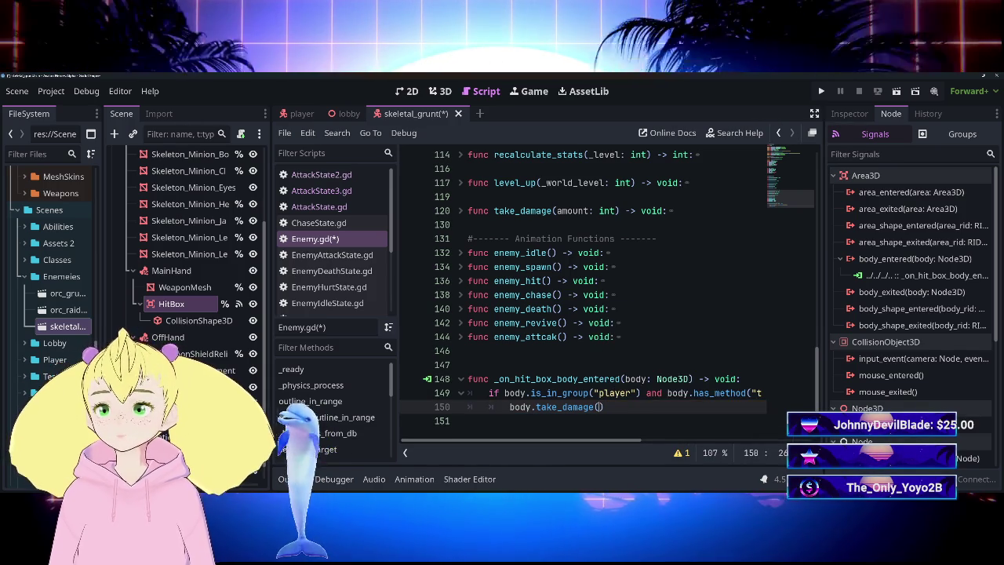
# Complete the handler call as body.take_damage(damage) and save Enemy.gd.
pyautogui.scroll(20, 581, 290)
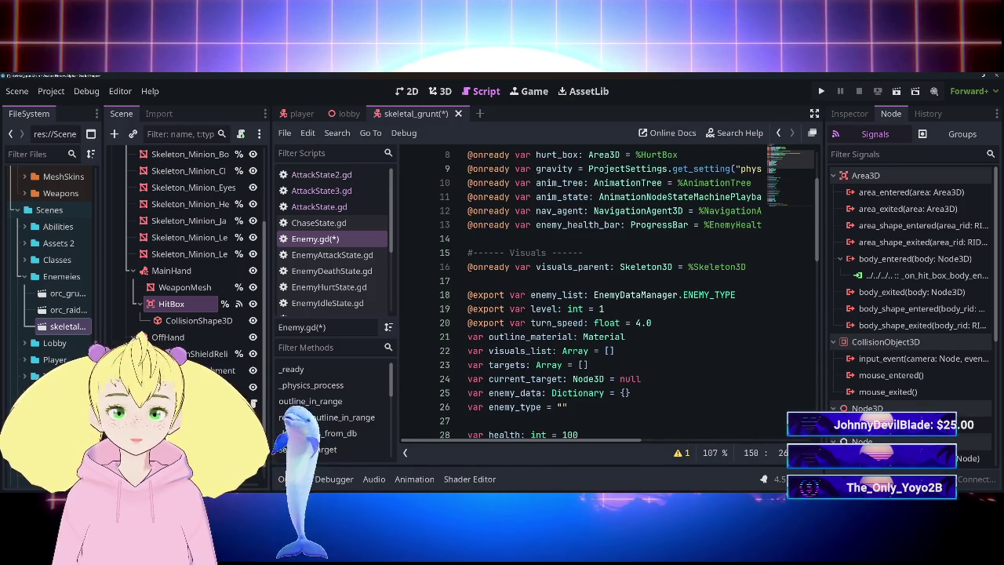
pyautogui.scroll(-20, 581, 291)
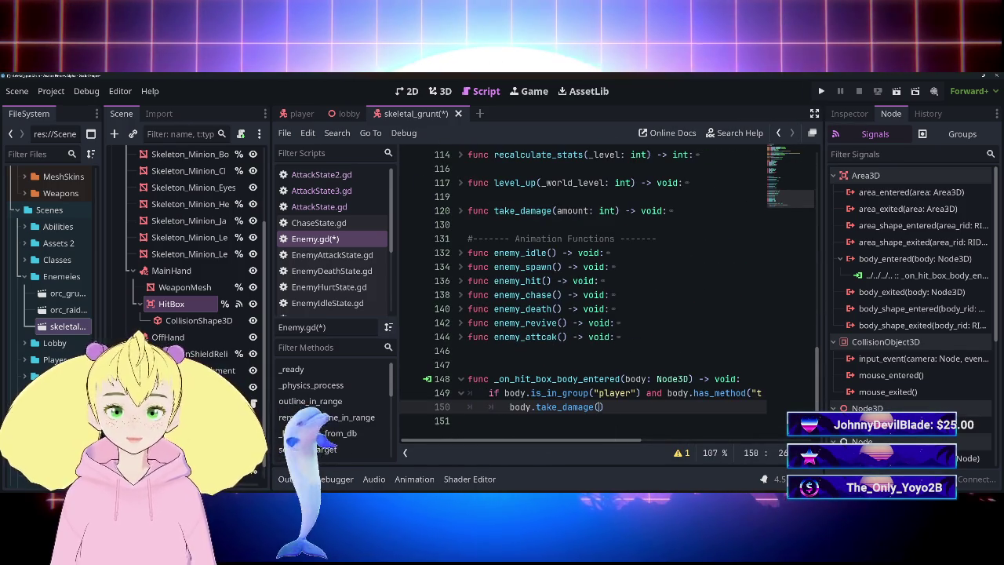
pyautogui.write('enem')
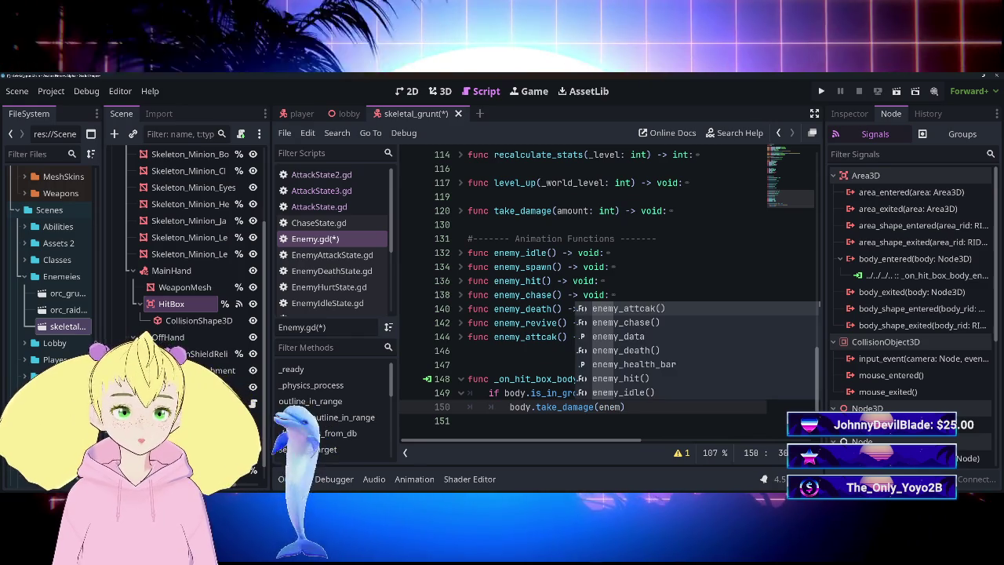
pyautogui.press('Down')
pyautogui.press('Down')
pyautogui.press('Down')
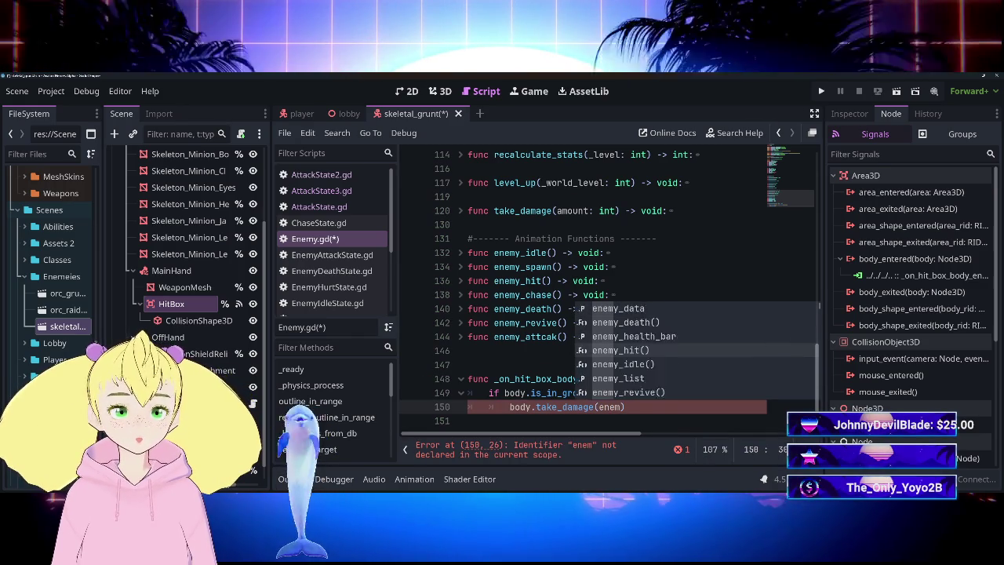
pyautogui.press('BackSpace')
pyautogui.press('BackSpace')
pyautogui.press('BackSpace')
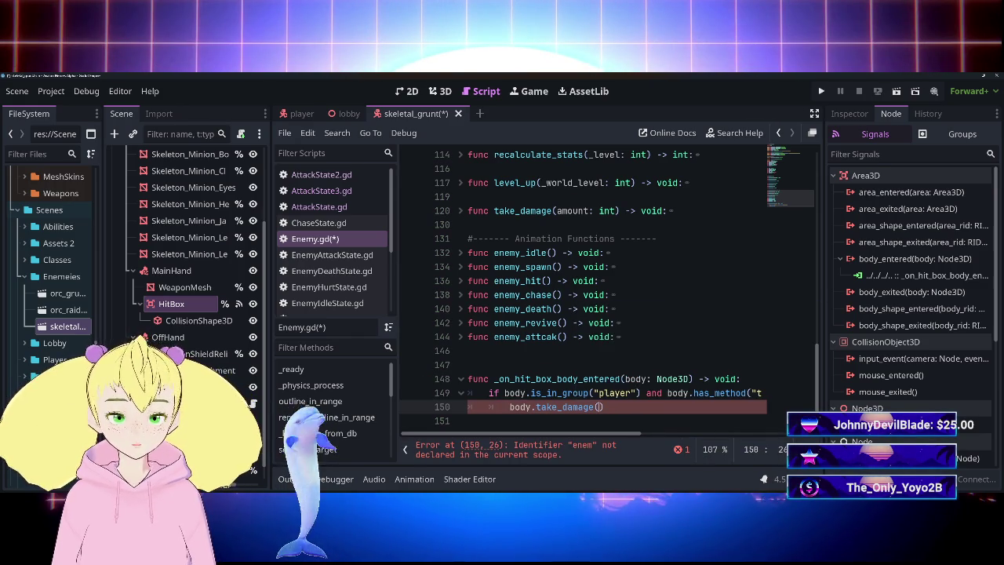
pyautogui.scroll(15, 612, 290)
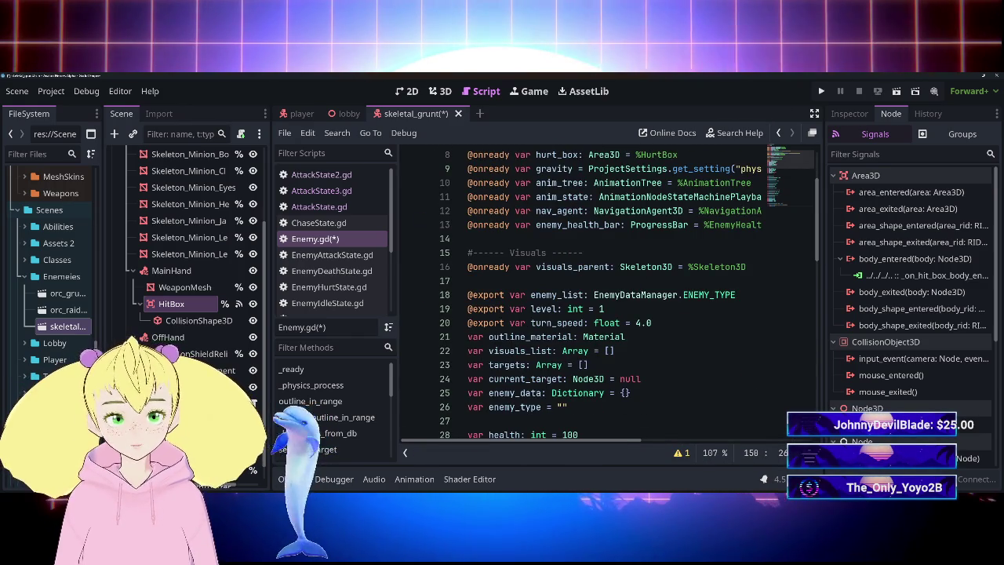
pyautogui.scroll(-5, 612, 290)
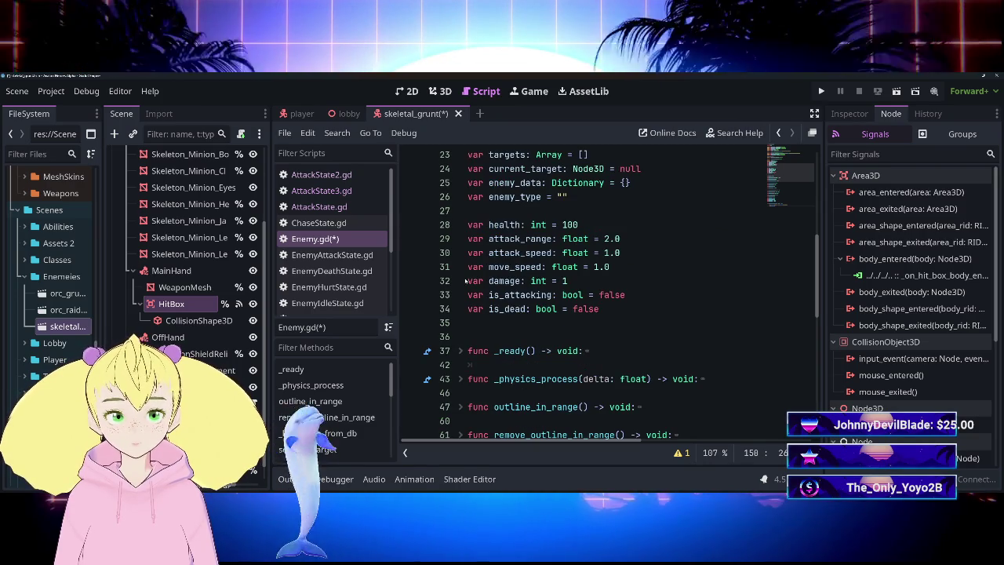
pyautogui.scroll(2, 612, 290)
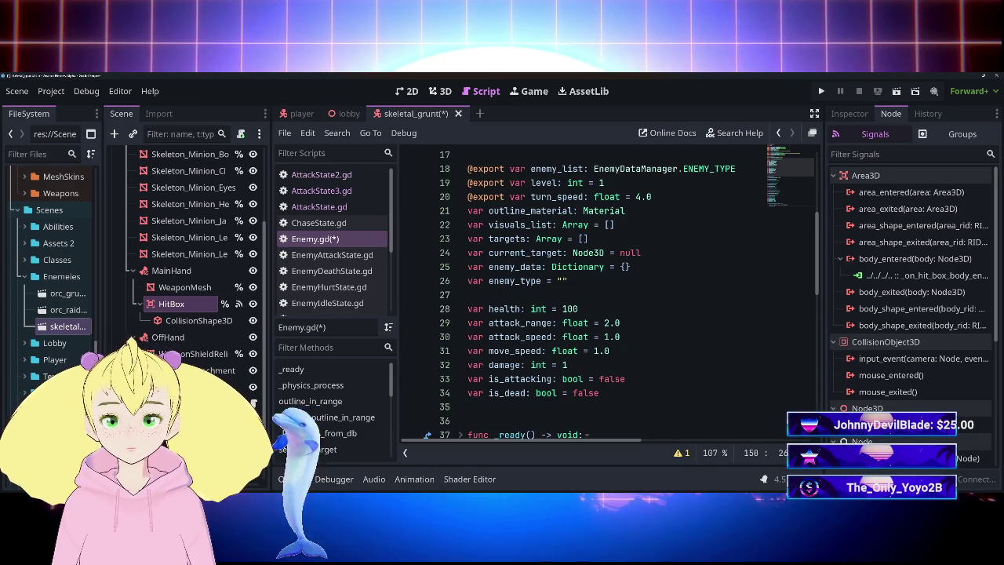
pyautogui.scroll(1, 612, 290)
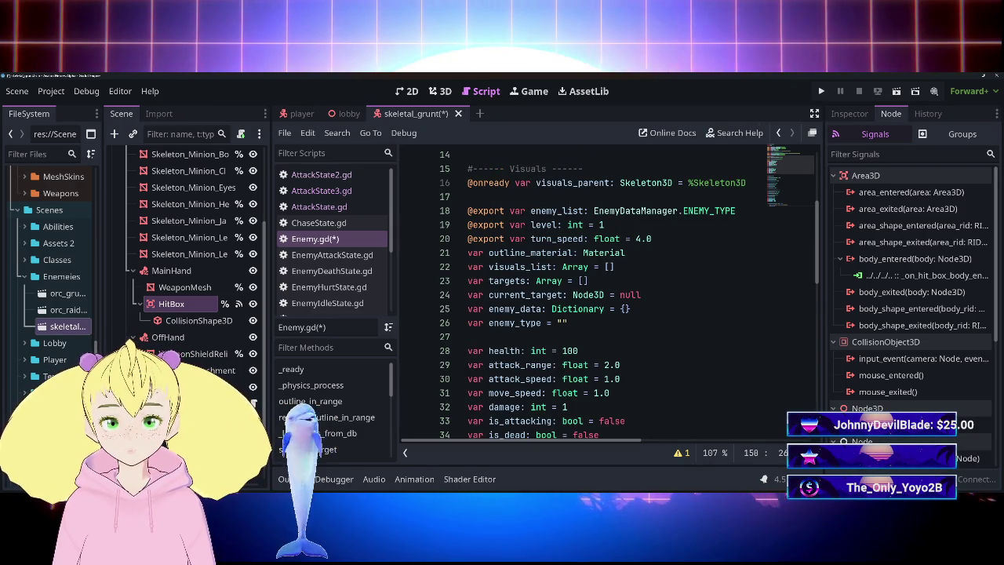
pyautogui.scroll(-2, 612, 291)
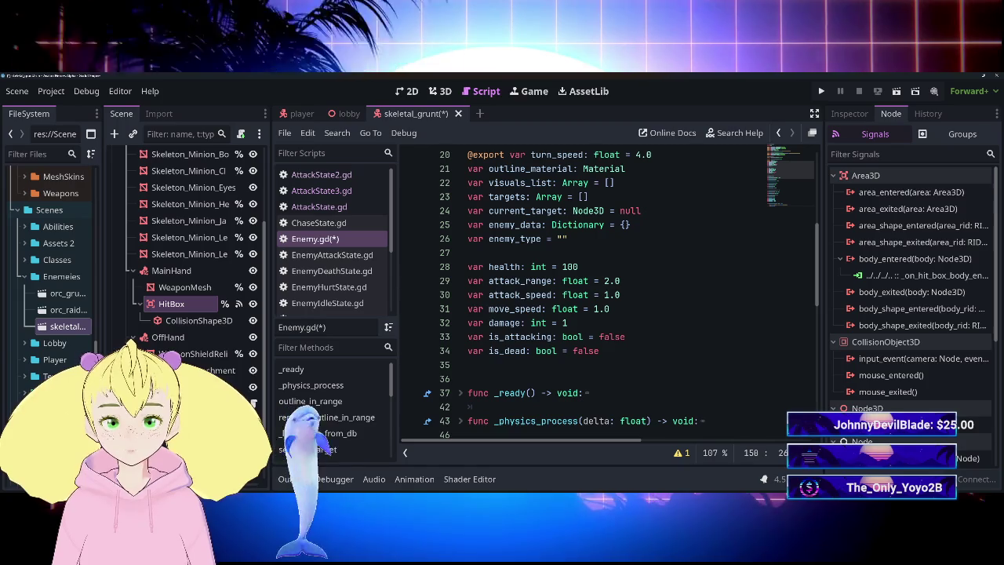
pyautogui.scroll(-10, 612, 291)
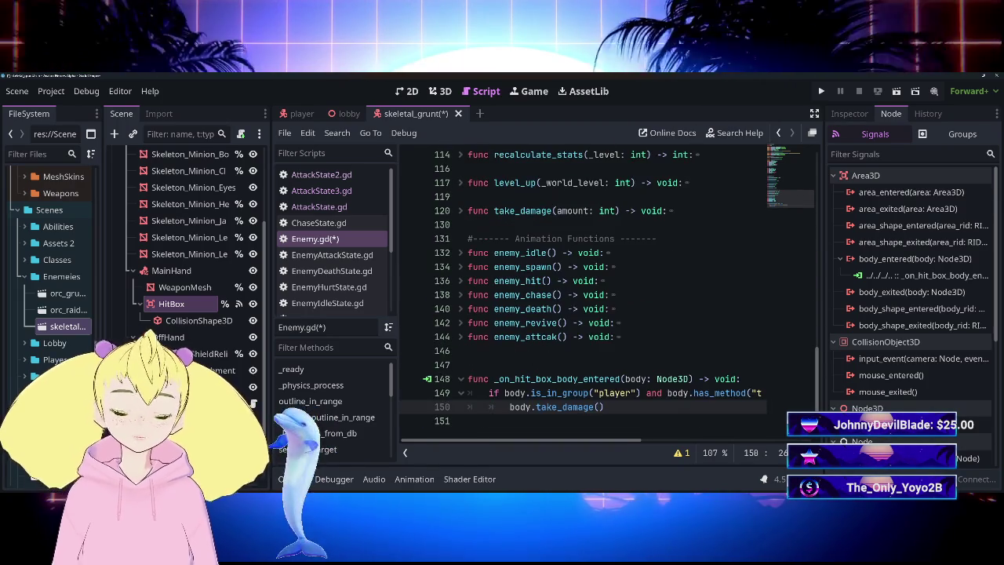
pyautogui.write('damage')
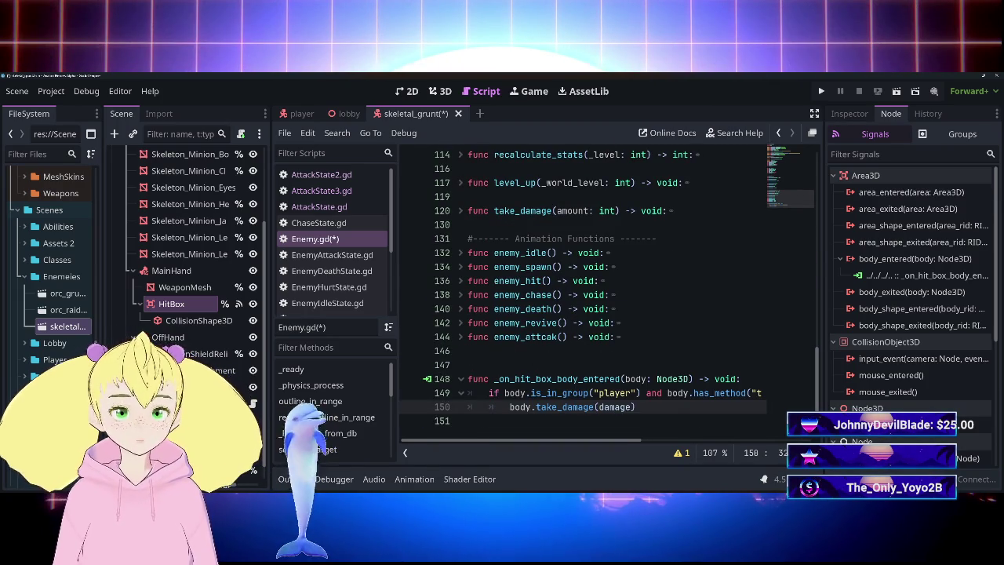
pyautogui.hotkey('ctrl', 's')
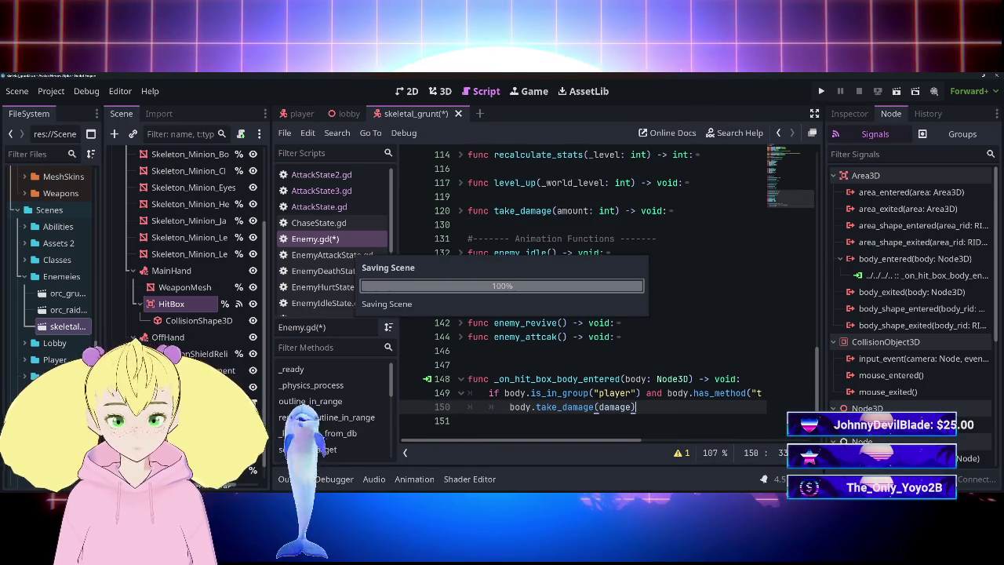
pyautogui.click(704, 392)
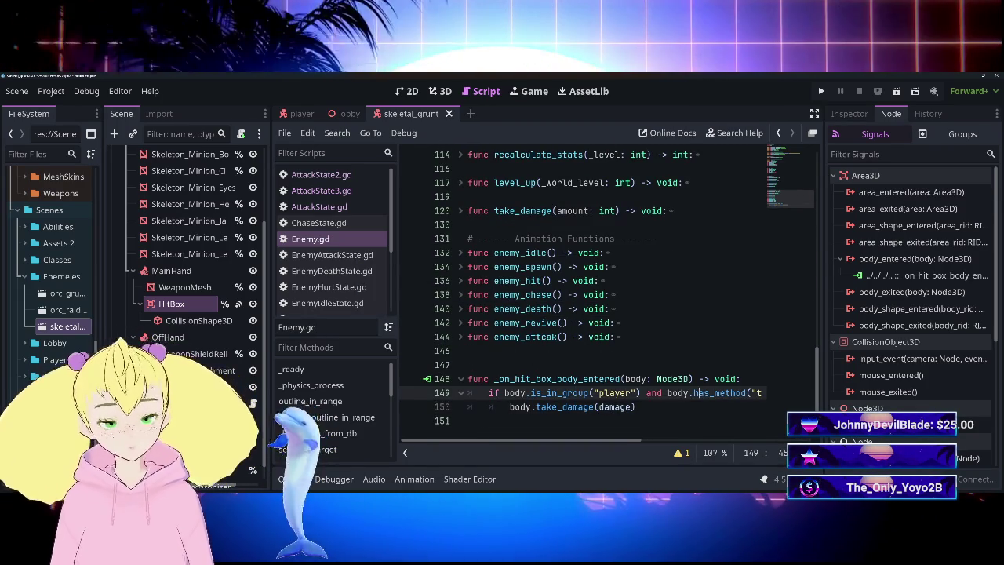
# Save, run the lobby scene with F5, and walk the player into the skeleton grunts to fight them.
pyautogui.hotkey('ctrl', 's')
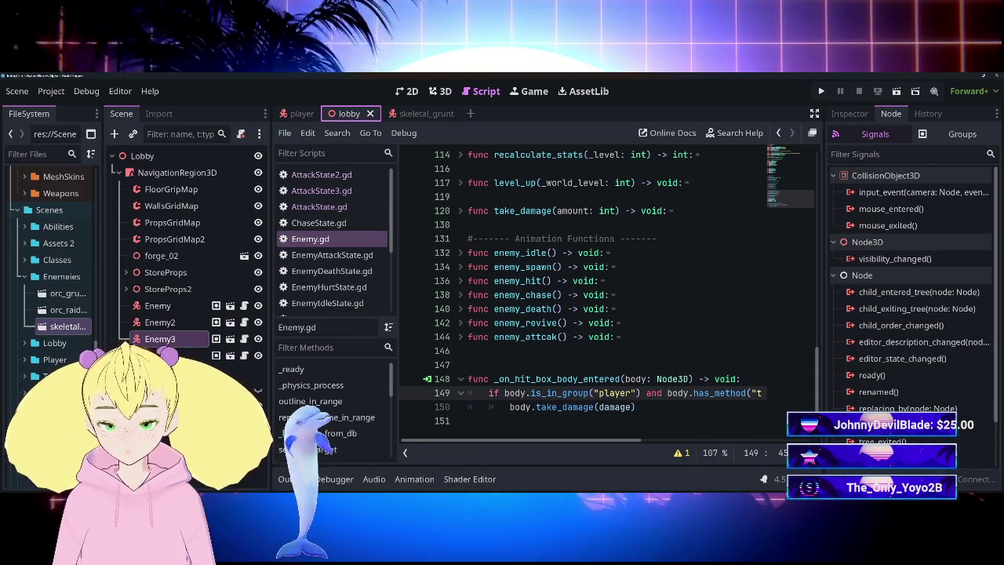
pyautogui.press('F5')
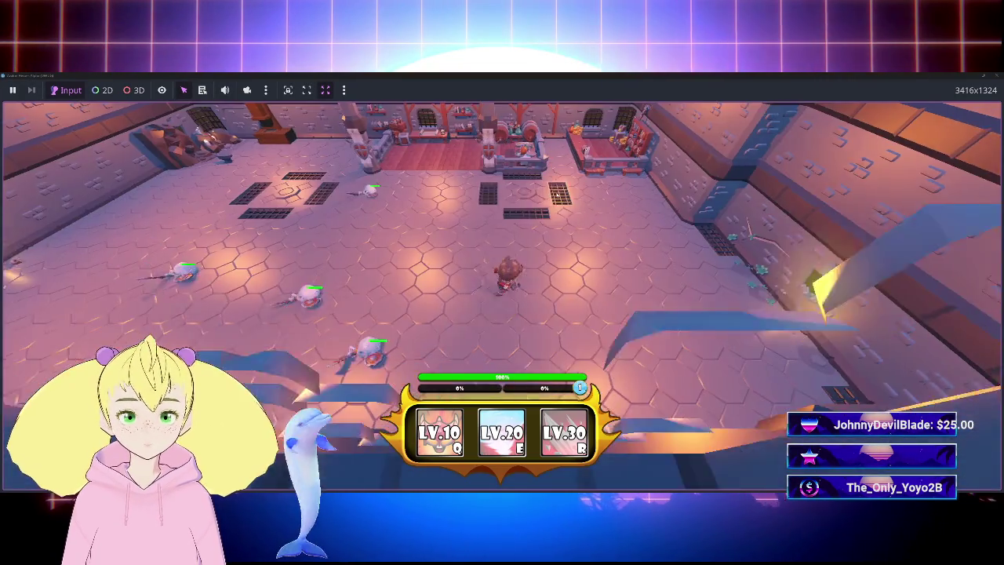
pyautogui.press('w')
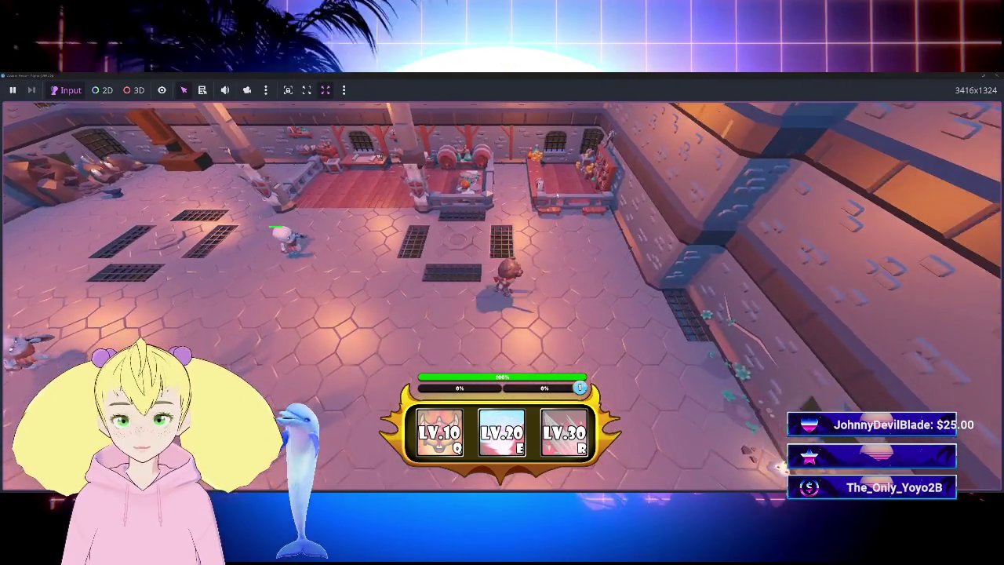
pyautogui.press('a')
pyautogui.press('a')
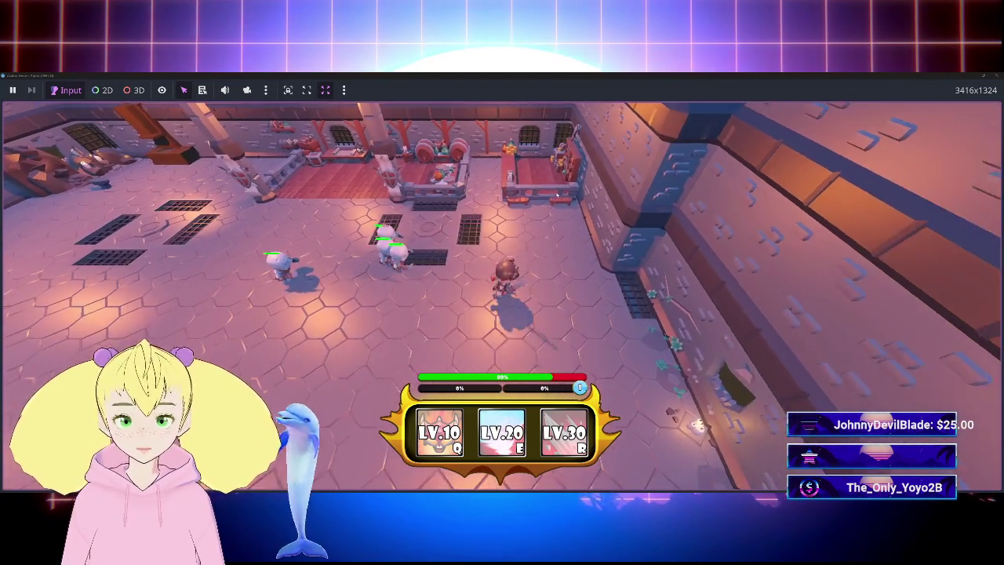
pyautogui.press('a')
pyautogui.press('d')
pyautogui.press('a')
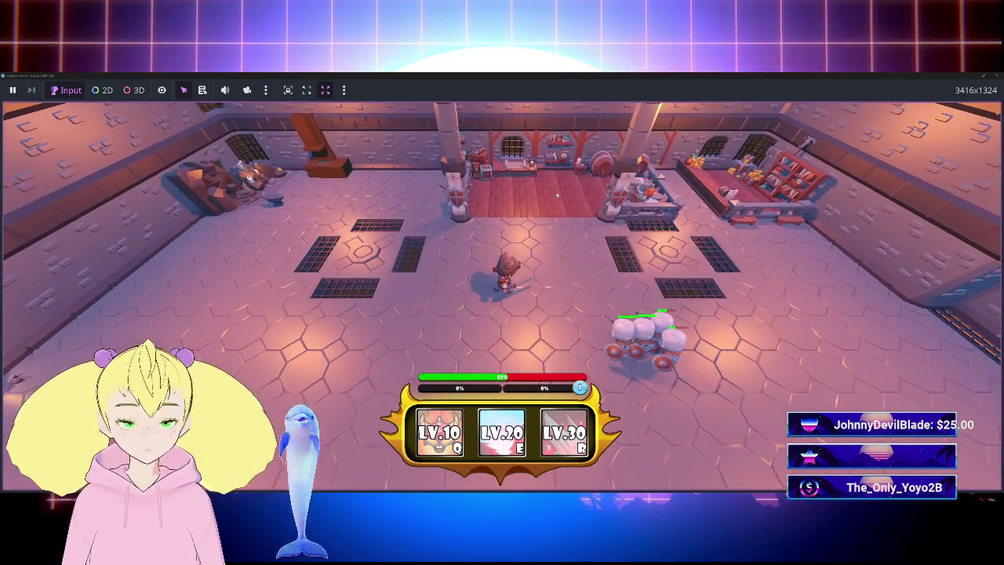
pyautogui.press('a')
pyautogui.press('a')
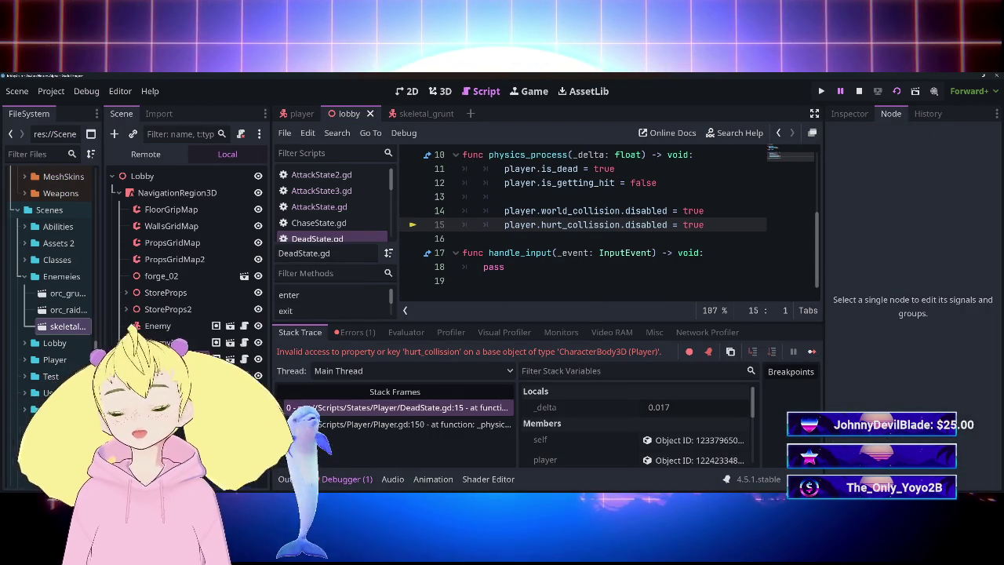
# Change DeadState.gd line 14 to .set_deferred("disabled", true) and stop the running game with F8.
pyautogui.scroll(-2, 351, 234)
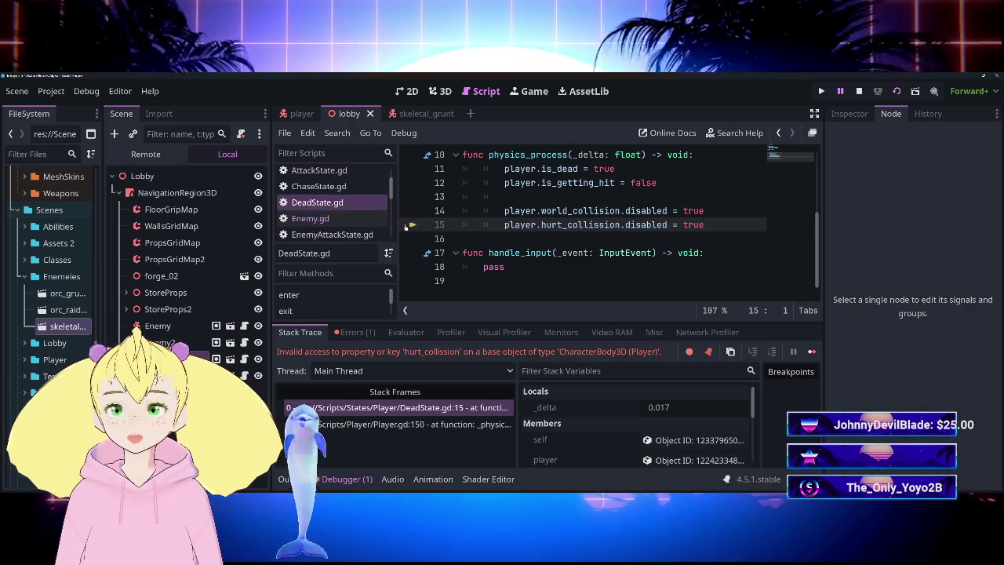
pyautogui.click(317, 202)
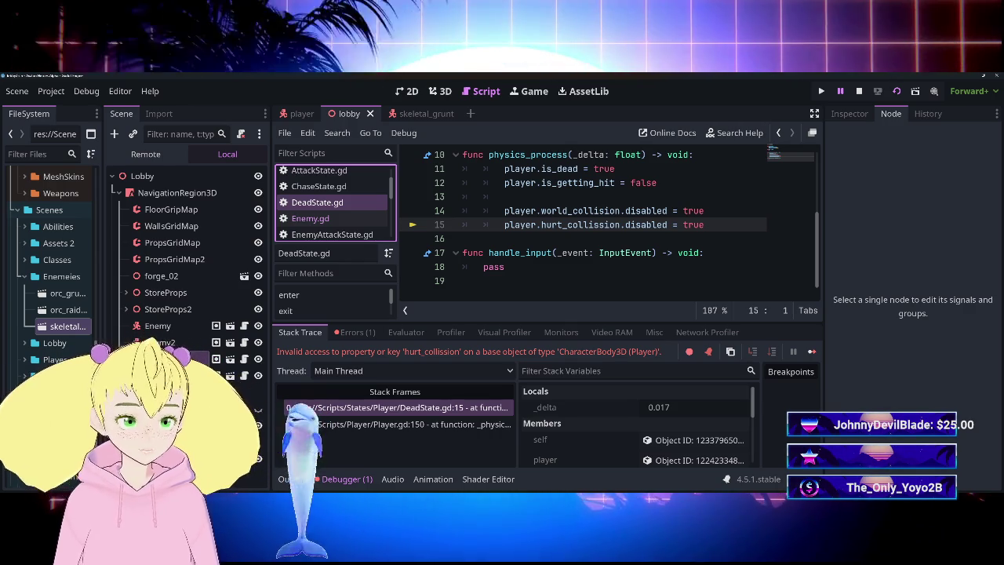
pyautogui.moveTo(621, 210); pyautogui.dragTo(704, 210)
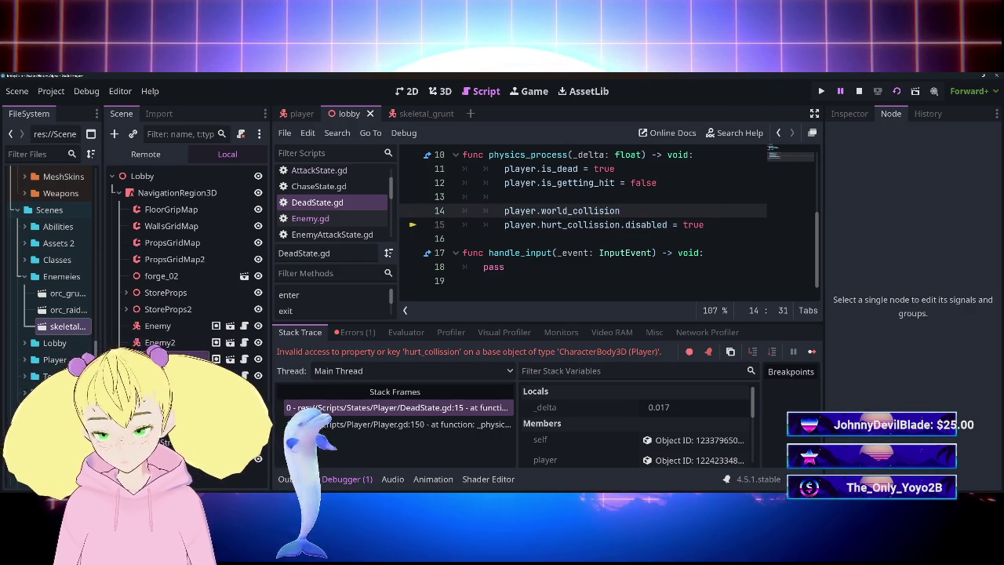
pyautogui.write('.def')
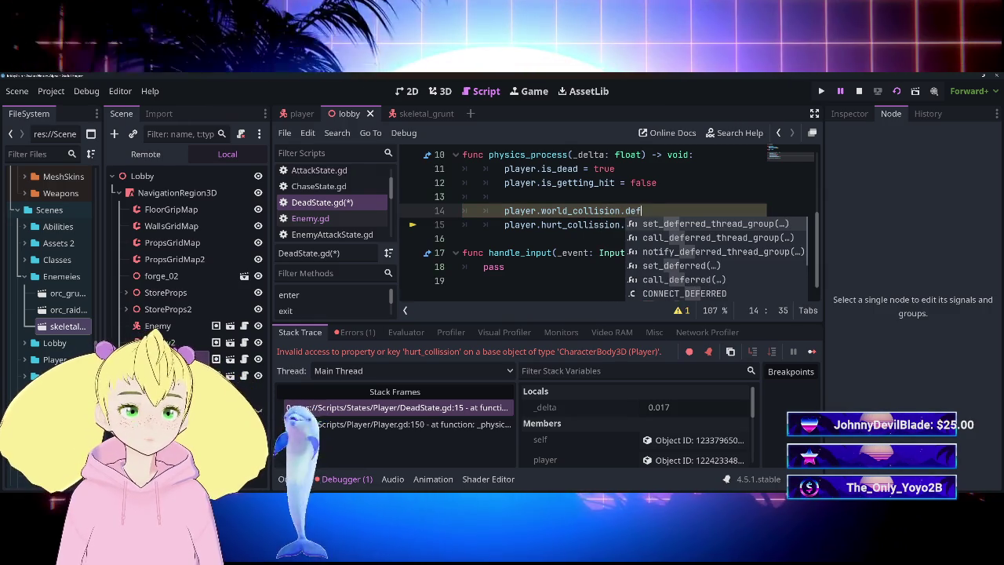
pyautogui.press('Down')
pyautogui.press('Down')
pyautogui.press('Down')
pyautogui.press('Return')
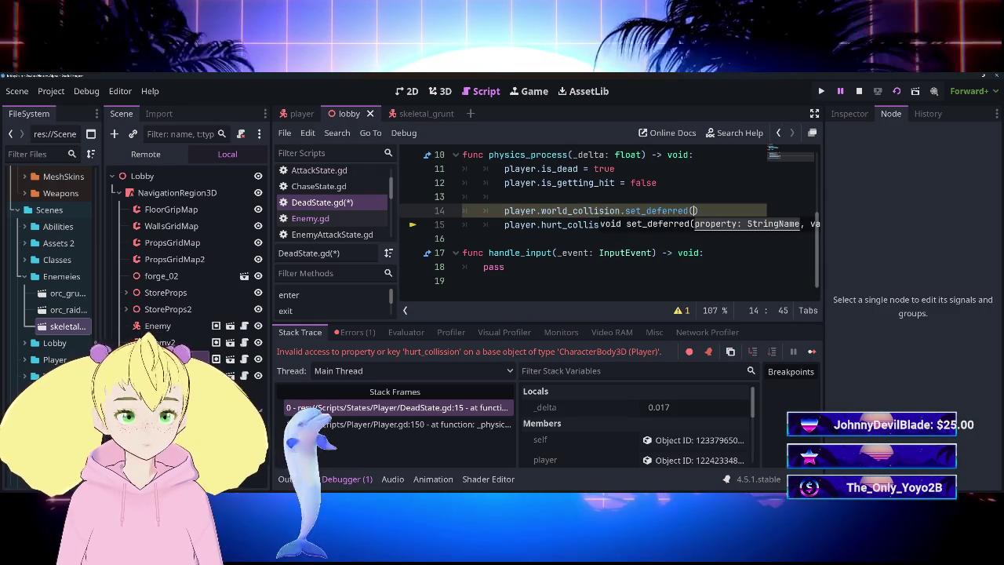
pyautogui.write('"coll')
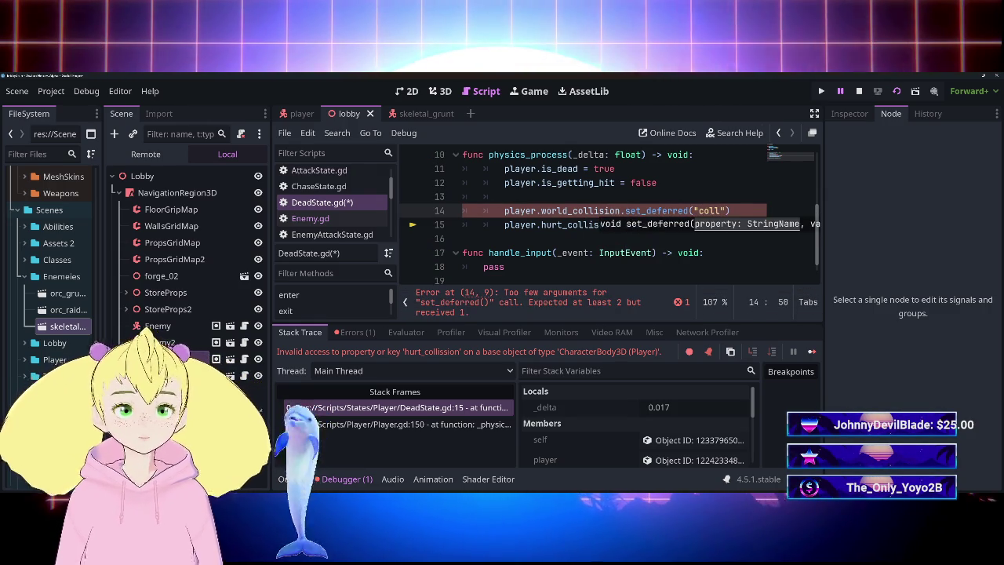
pyautogui.press('BackSpace')
pyautogui.press('BackSpace')
pyautogui.press('BackSpace')
pyautogui.write('dia')
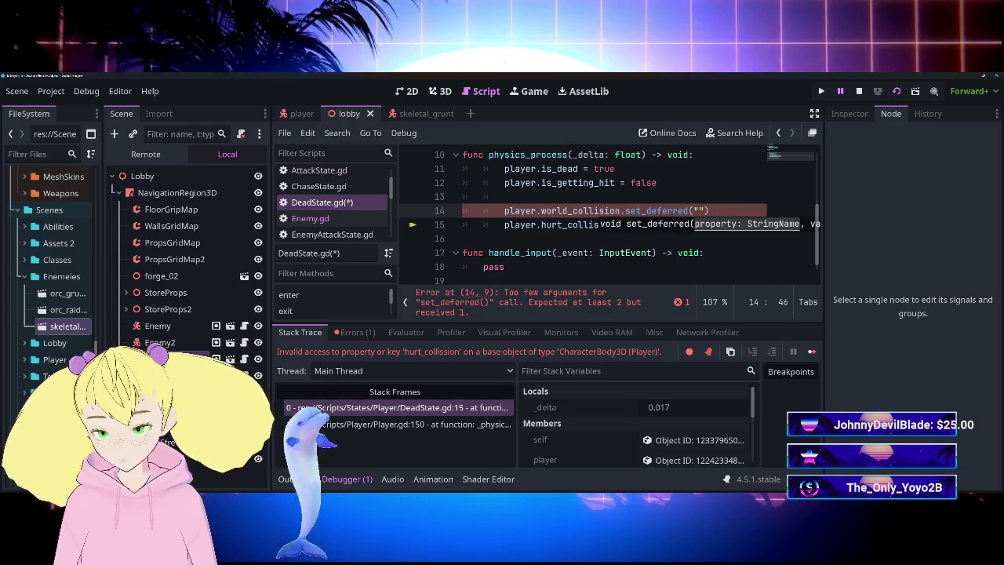
pyautogui.write('bled')
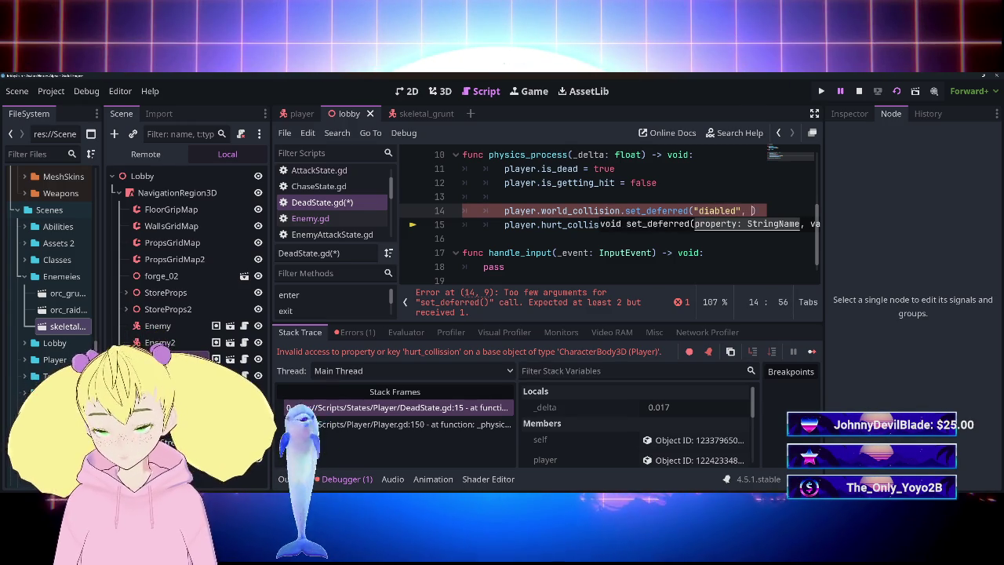
pyautogui.write('true')
pyautogui.click(462, 238)
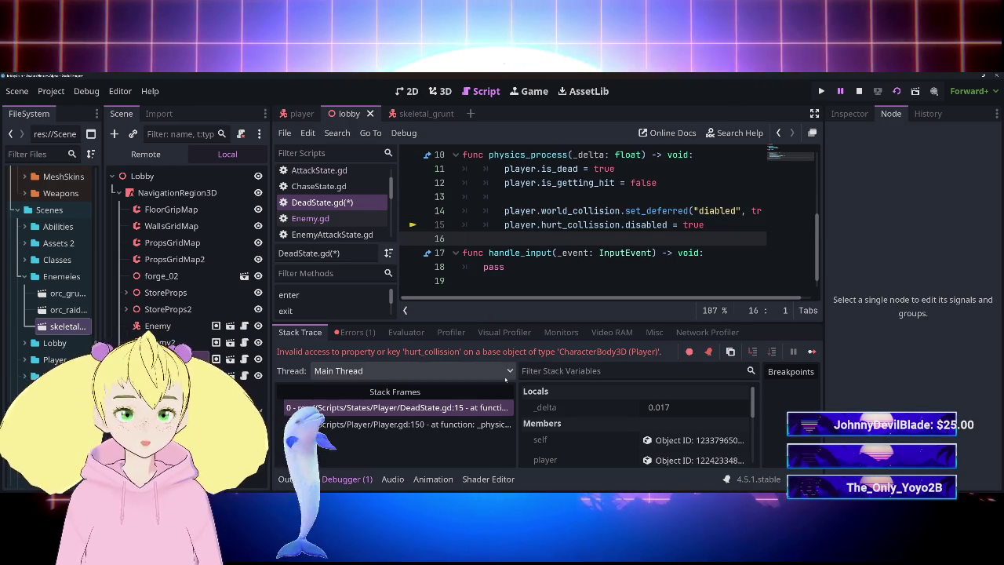
pyautogui.press('F8')
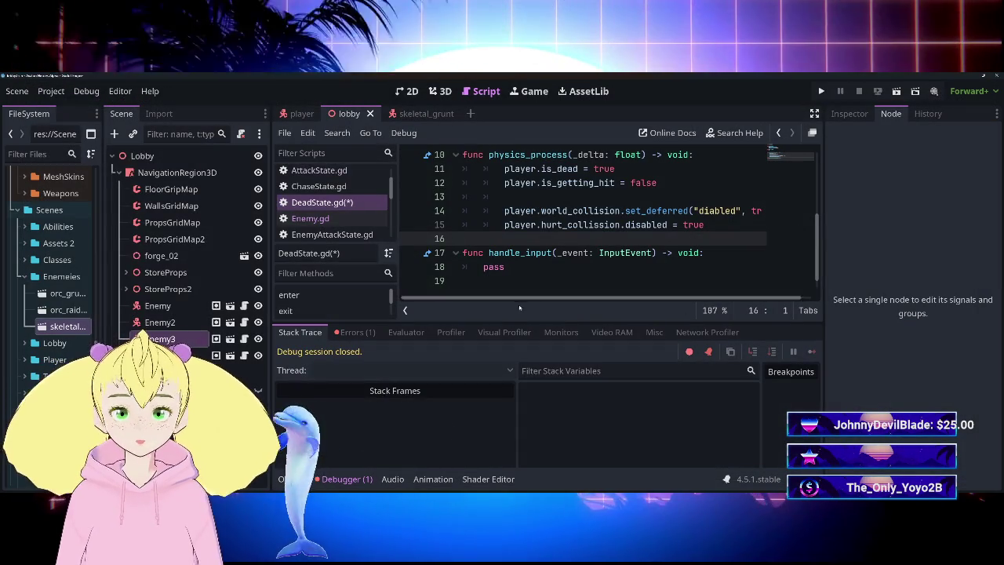
pyautogui.hotkey('ctrl', 'shift', 'Tab')
# Open Player.gd and scroll to its take_damage function.
pyautogui.scroll(-1, 338, 284)
pyautogui.click(338, 287)
pyautogui.scroll(-20, 612, 299)
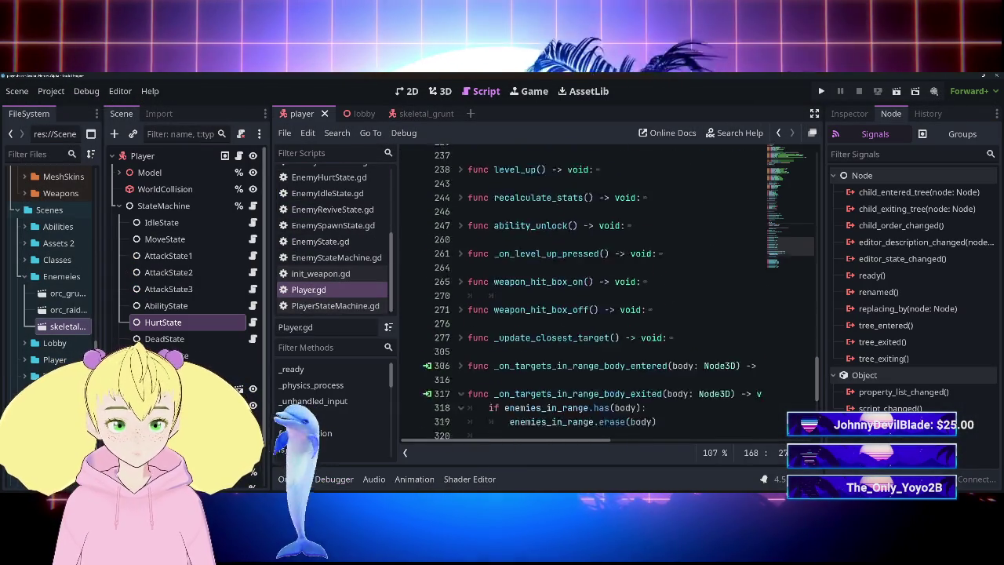
pyautogui.scroll(5, 612, 298)
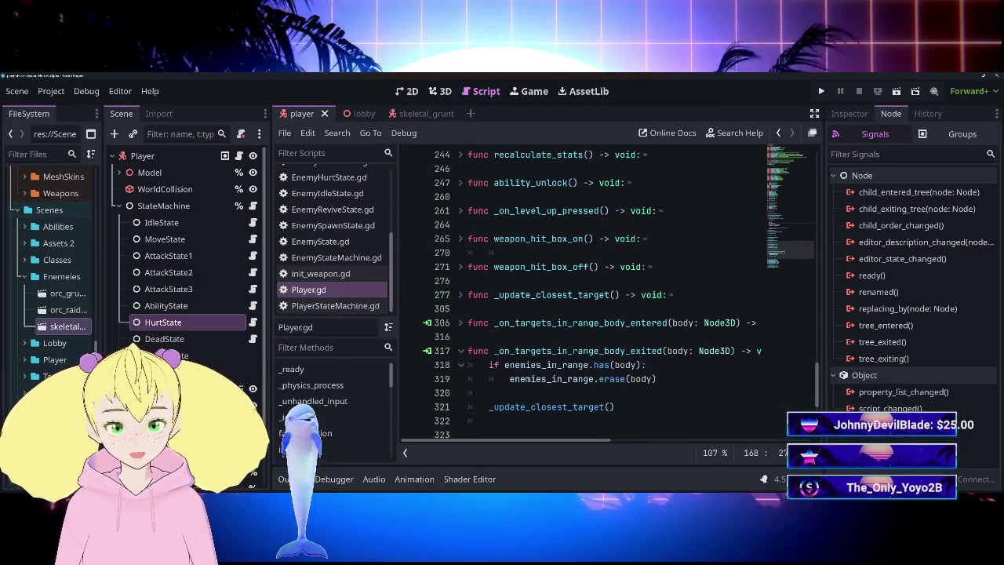
pyautogui.scroll(-3, 612, 298)
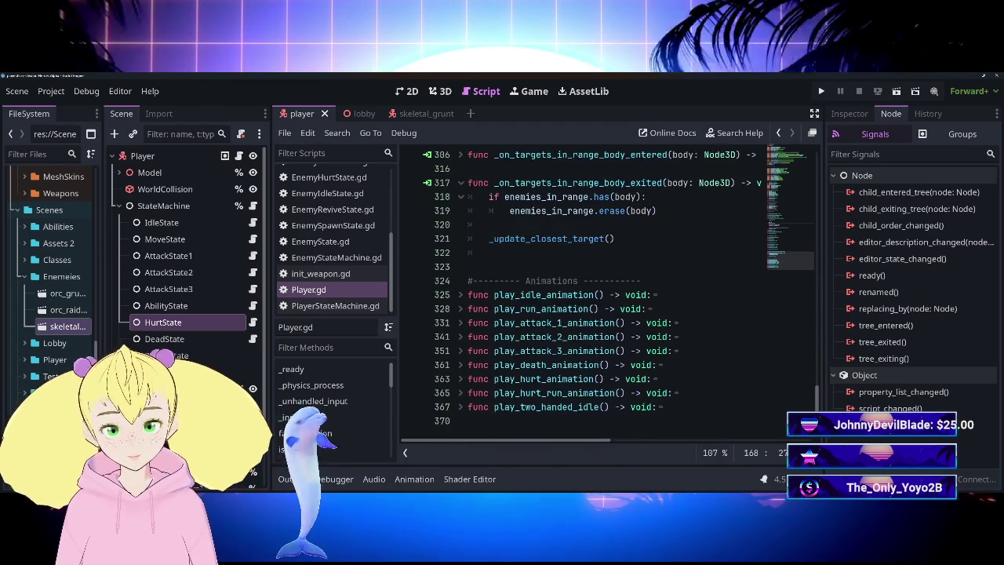
pyautogui.scroll(6, 612, 298)
pyautogui.scroll(-1, 612, 298)
pyautogui.scroll(2, 612, 298)
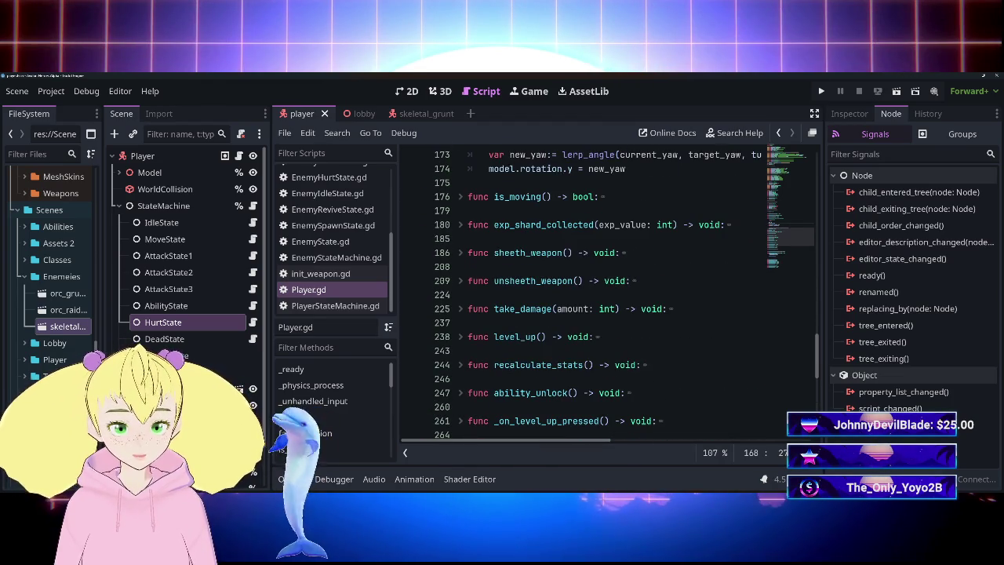
pyautogui.scroll(-1, 612, 298)
pyautogui.scroll(2, 611, 298)
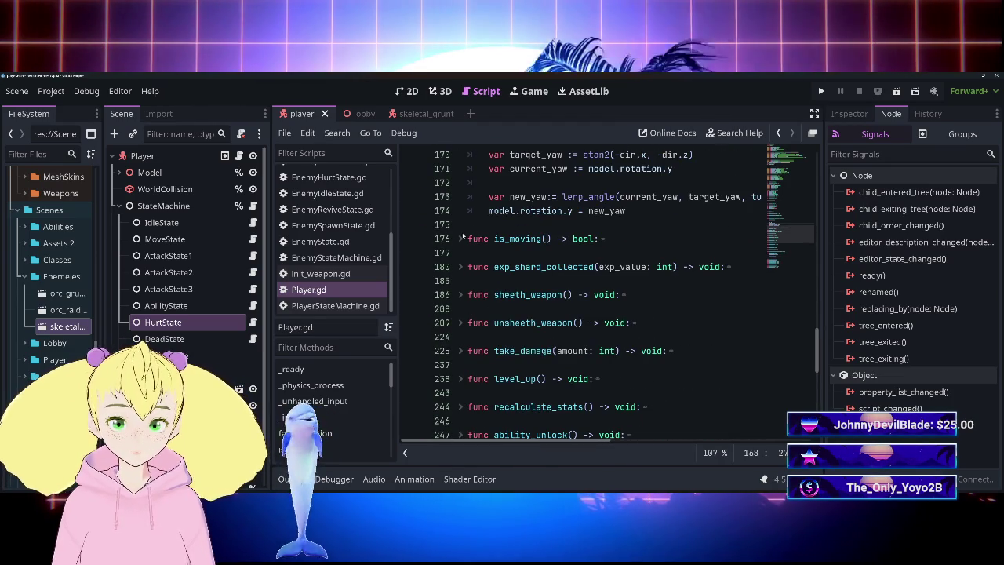
pyautogui.scroll(-4, 612, 299)
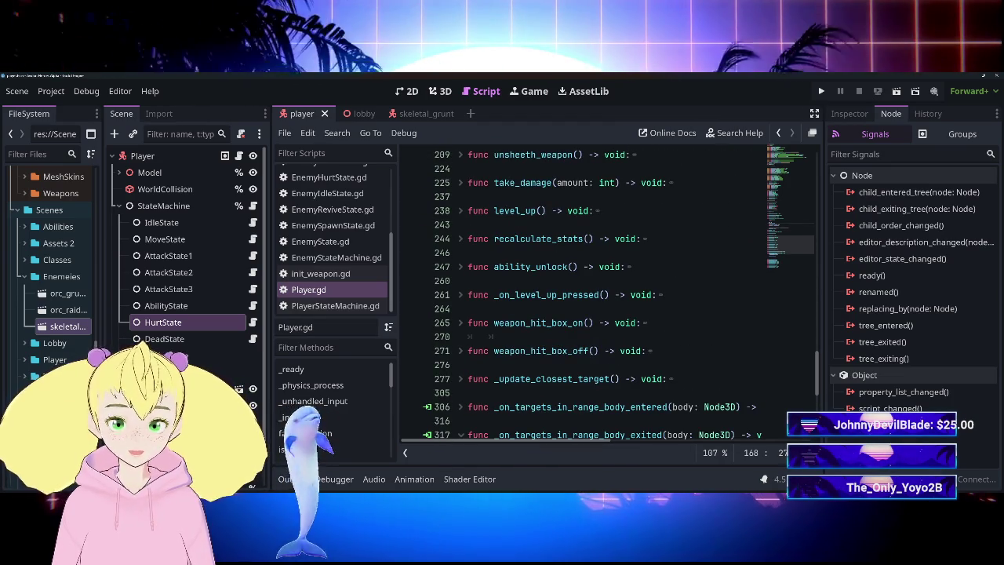
# Guard the HurtState switch with 'if not state_machine.is_attacking:', then save and run the game.
pyautogui.click(461, 182)
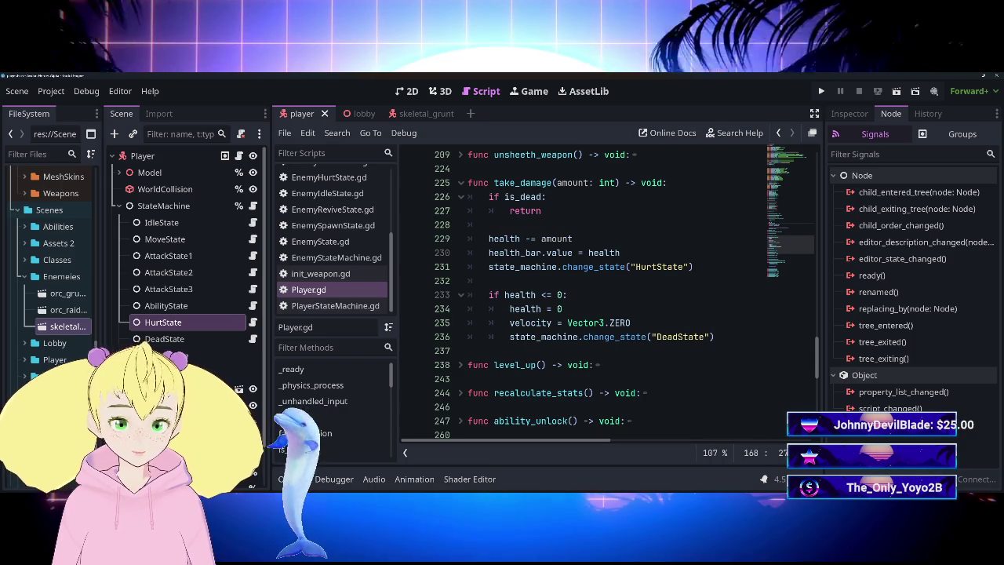
pyautogui.press('Return')
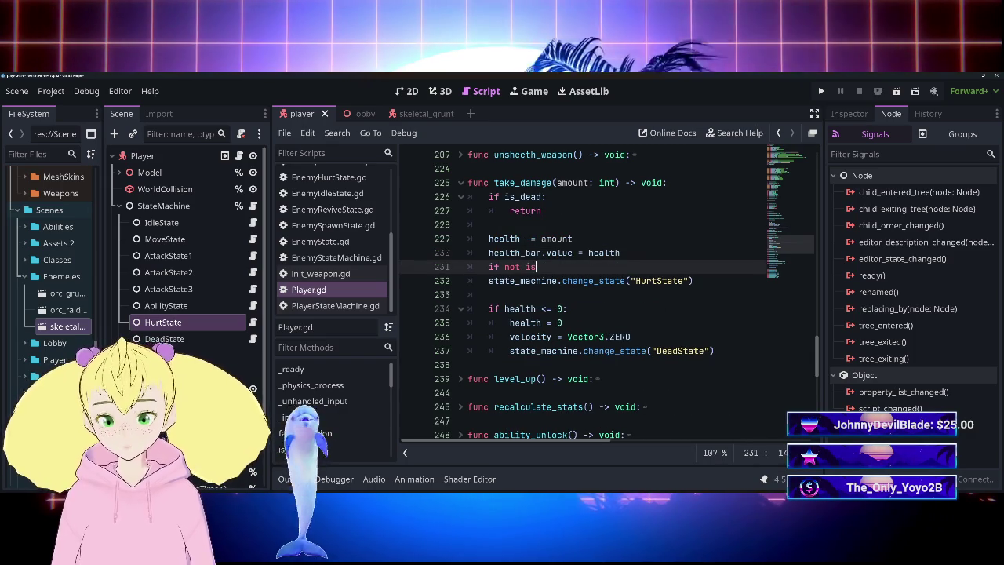
pyautogui.write('state')
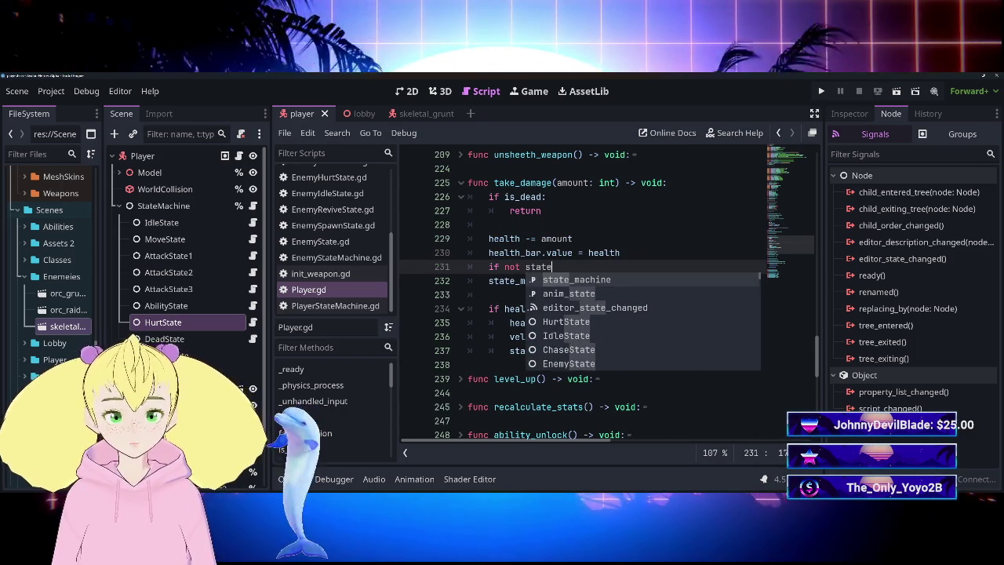
pyautogui.press('Return')
pyautogui.write('is')
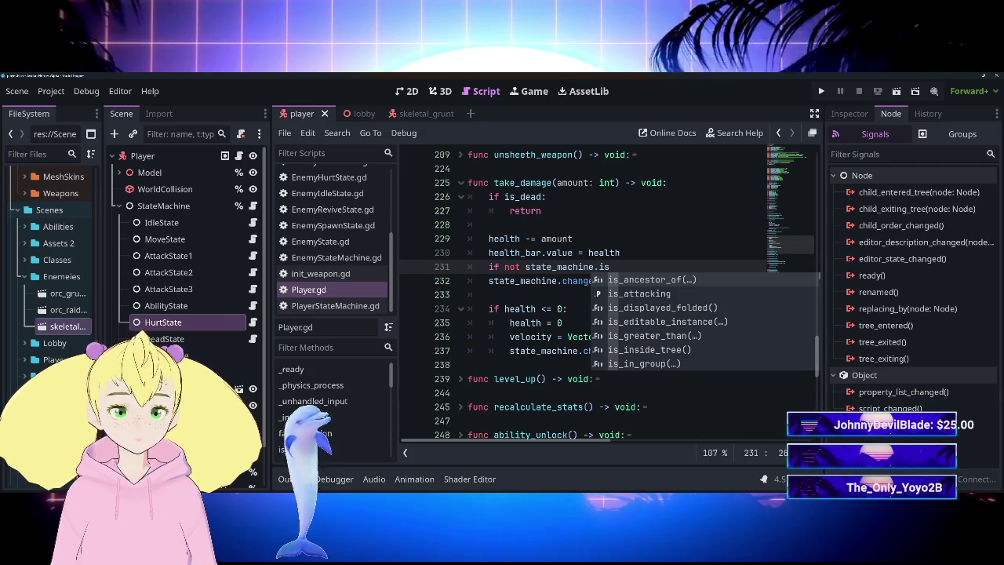
pyautogui.press('Return')
pyautogui.click(489, 280)
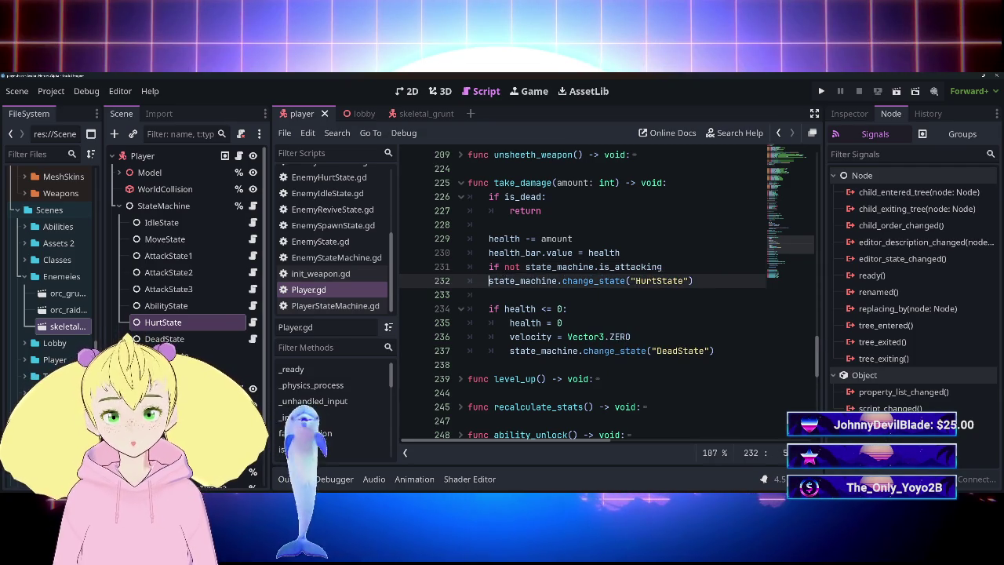
pyautogui.press('Tab')
pyautogui.click(662, 267)
pyautogui.write(':')
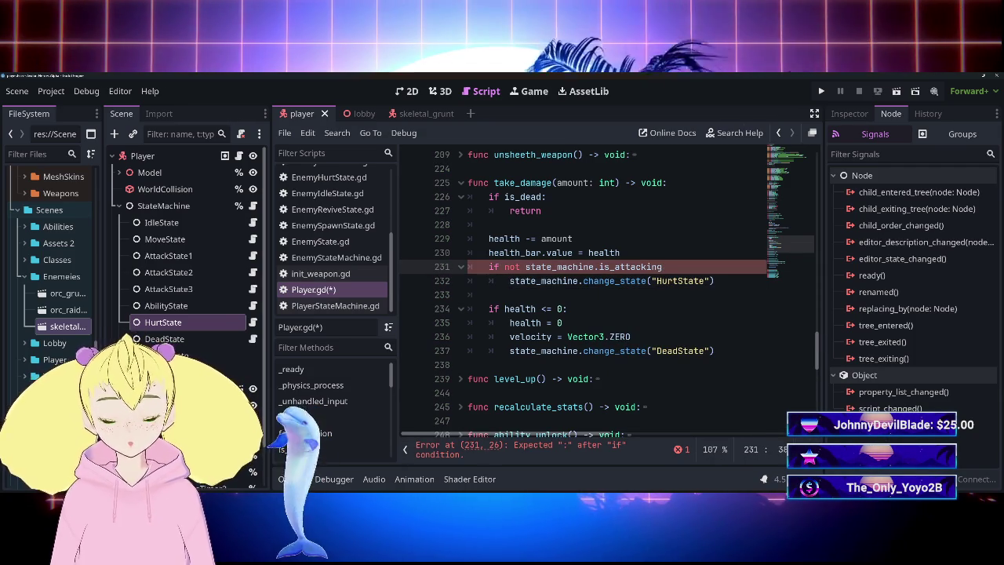
pyautogui.hotkey('ctrl', 's')
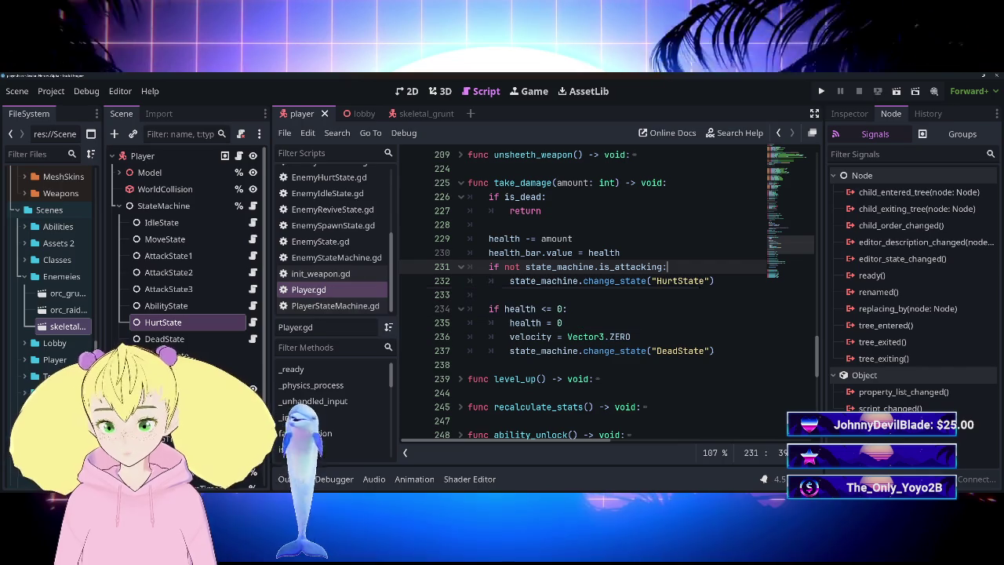
pyautogui.press('F5')
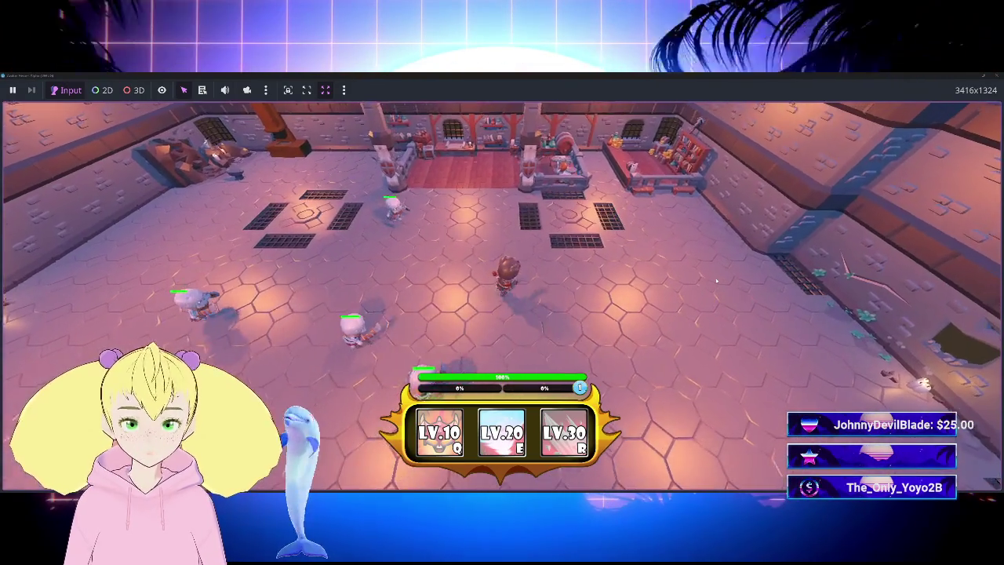
# Fight the skeleton grunts in the lobby until the hero drops to 6% health, then stop the game.
pyautogui.press('w')
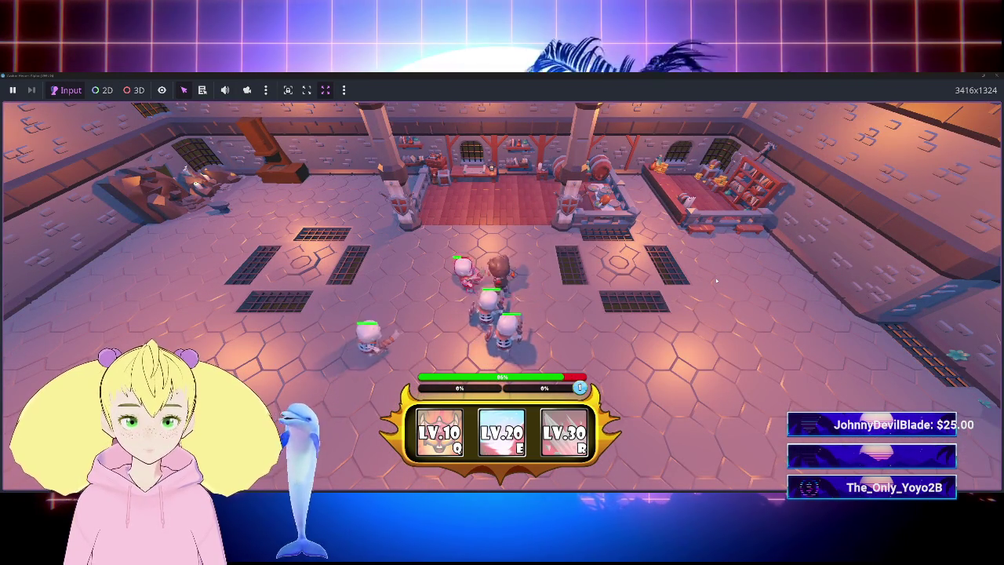
pyautogui.press('a')
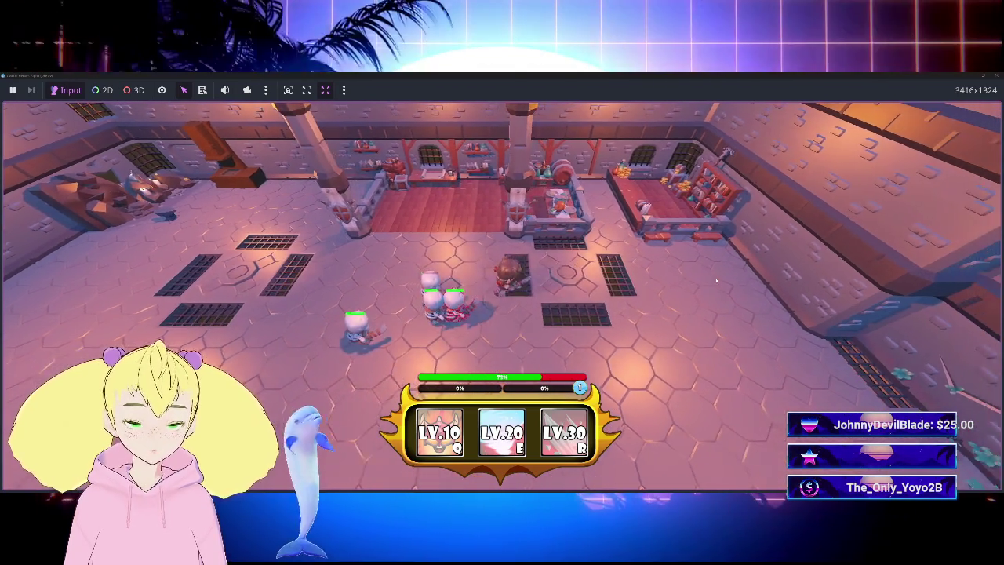
pyautogui.press('d')
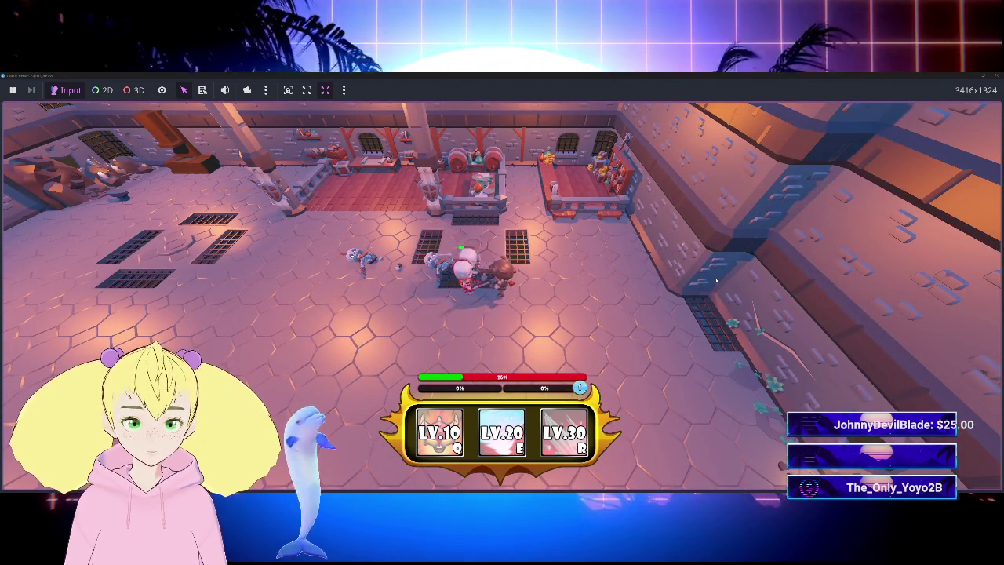
pyautogui.press('d')
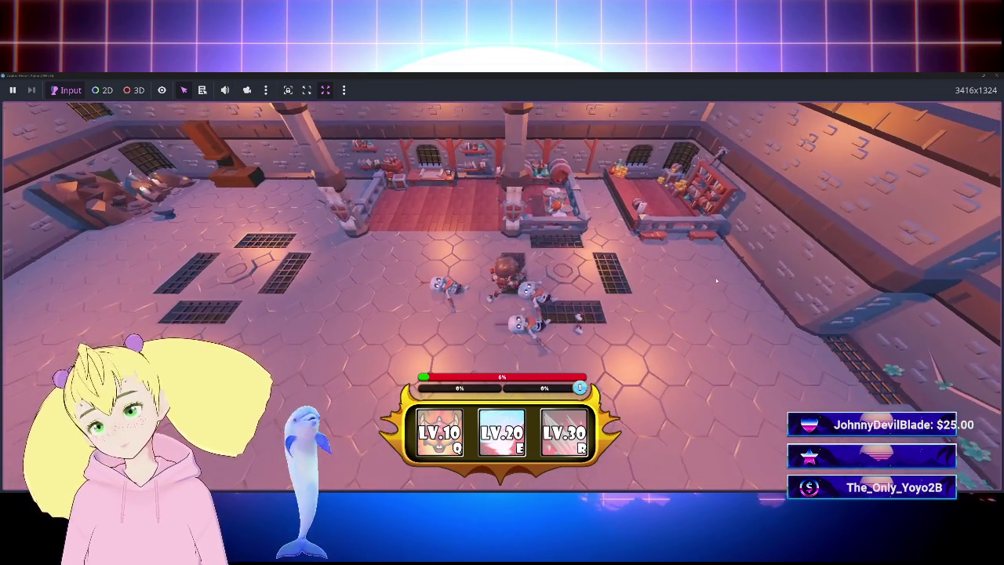
pyautogui.press('a')
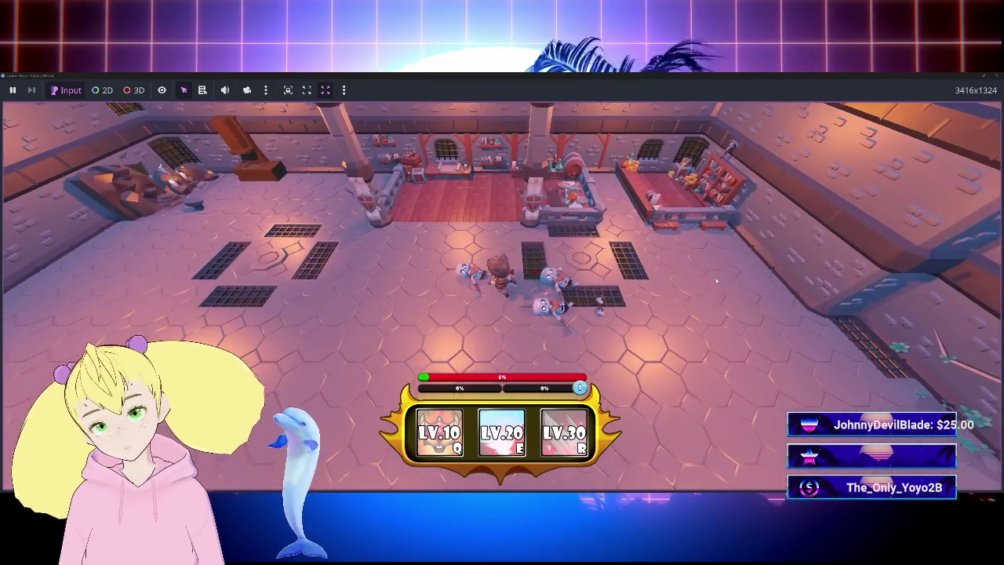
pyautogui.press('w')
pyautogui.press('d')
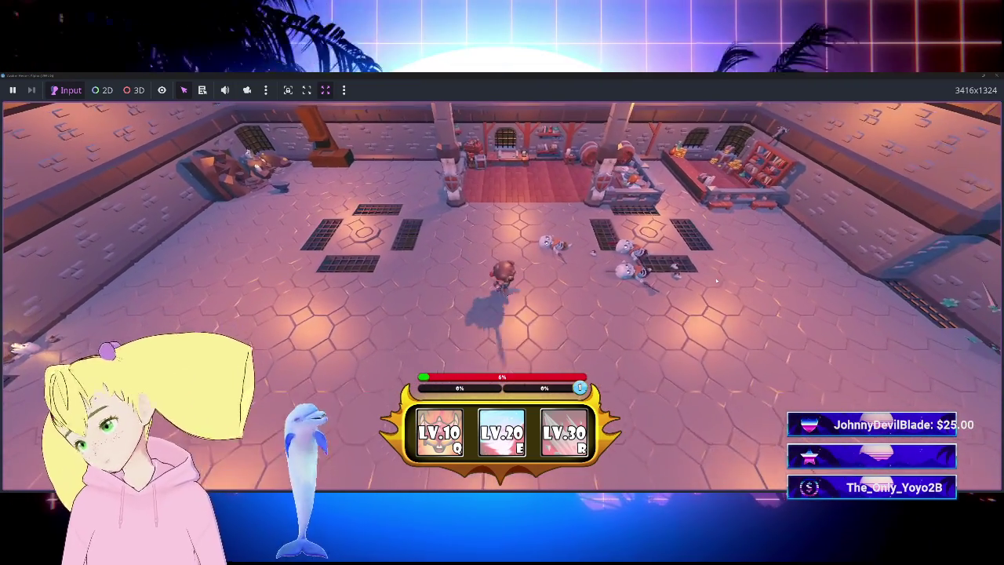
pyautogui.press('d')
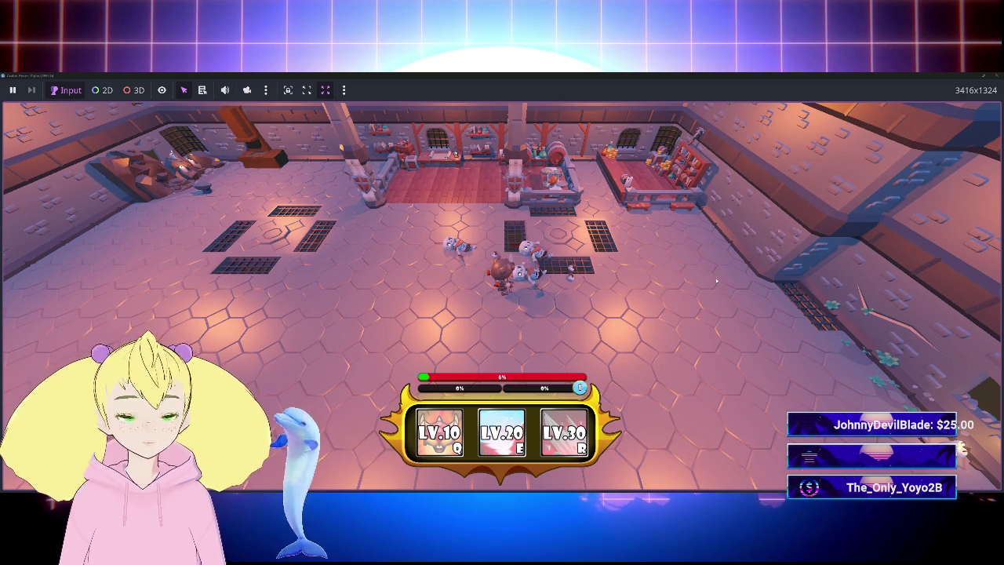
pyautogui.click(995, 76)
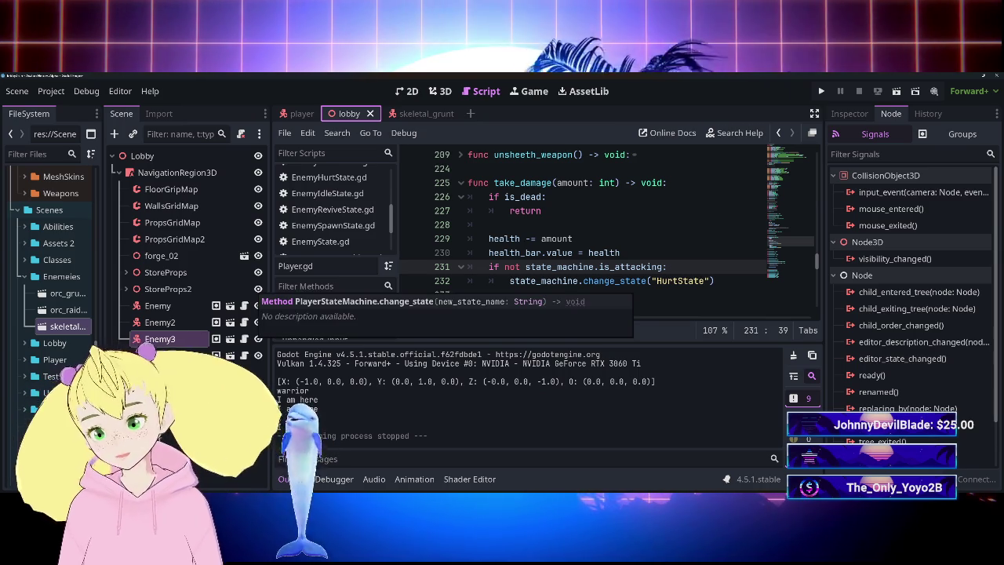
# Switch to the skeletal_grunt scene, widen the script list, and open AttackState's EnemyAttackState.gd.
pyautogui.click(608, 253)
pyautogui.press('End')
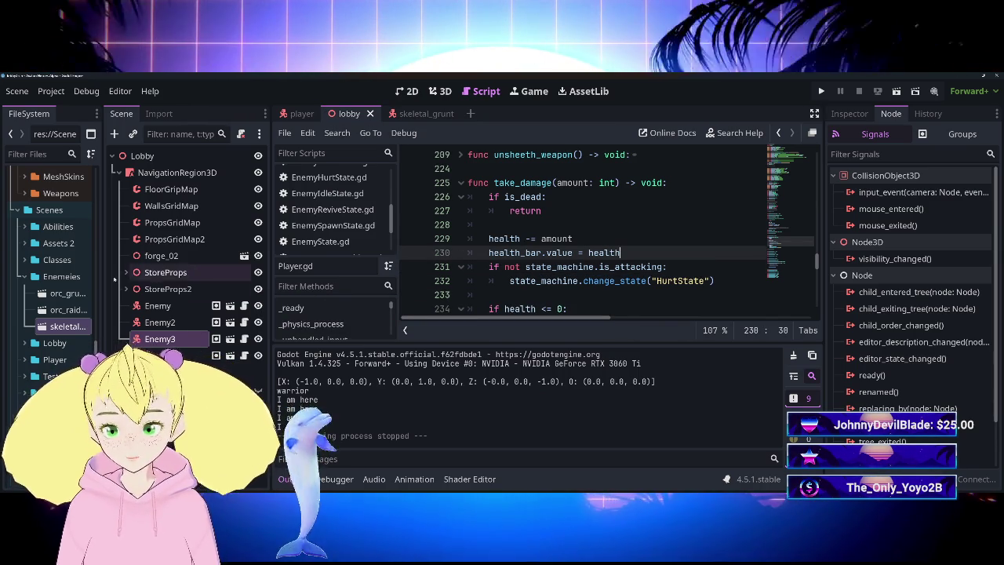
pyautogui.click(420, 114)
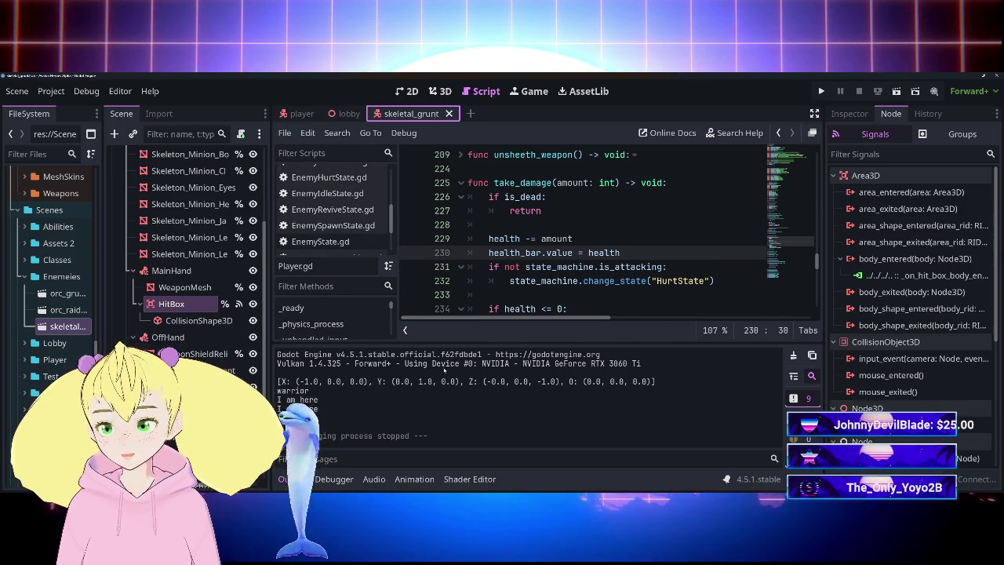
pyautogui.scroll(3, 229, 313)
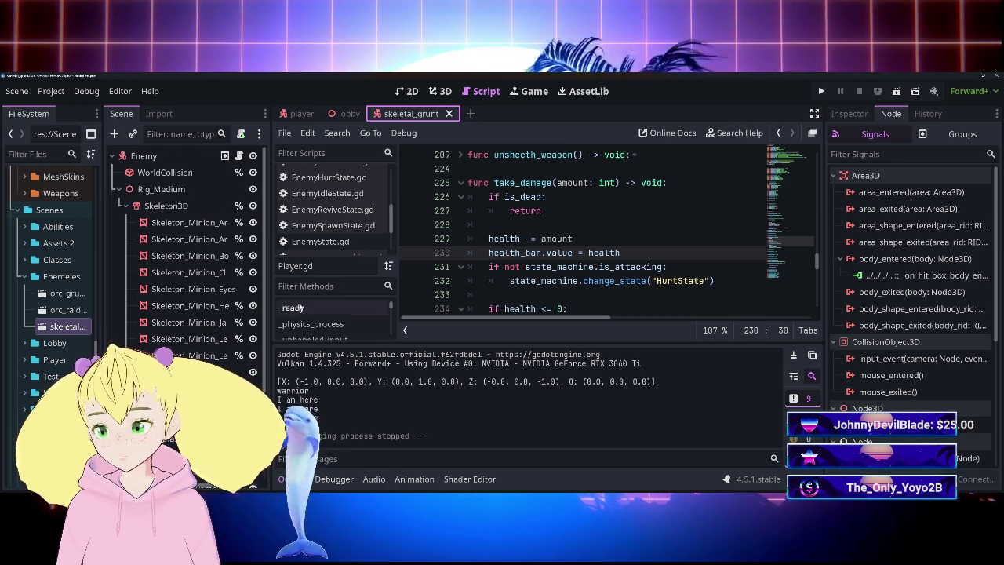
pyautogui.moveTo(396, 236)
pyautogui.mouseDown()
pyautogui.moveTo(546, 236)
pyautogui.moveTo(384, 271)
pyautogui.moveTo(407, 285)
pyautogui.mouseUp()
pyautogui.scroll(-3, 221, 333)
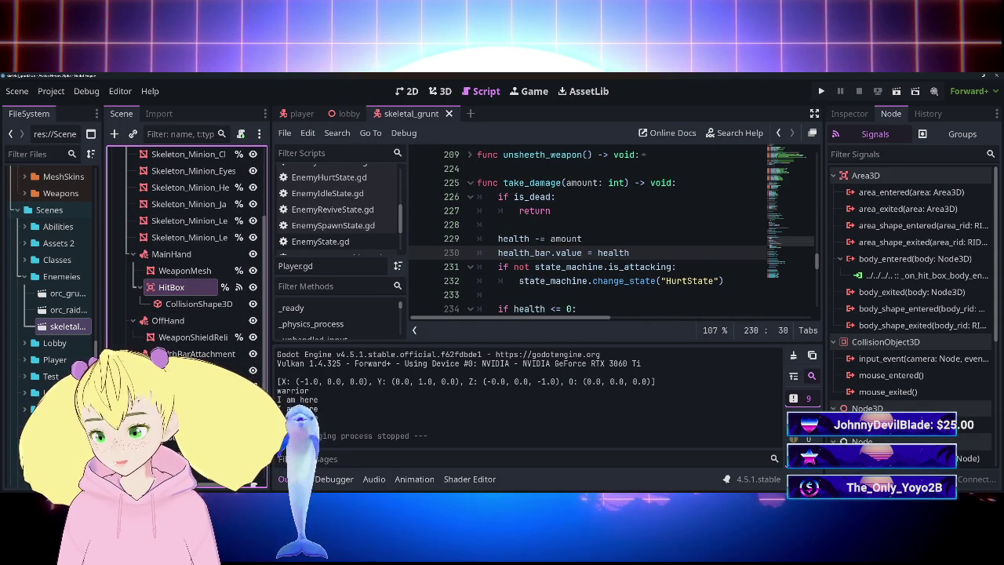
pyautogui.scroll(-3, 189, 314)
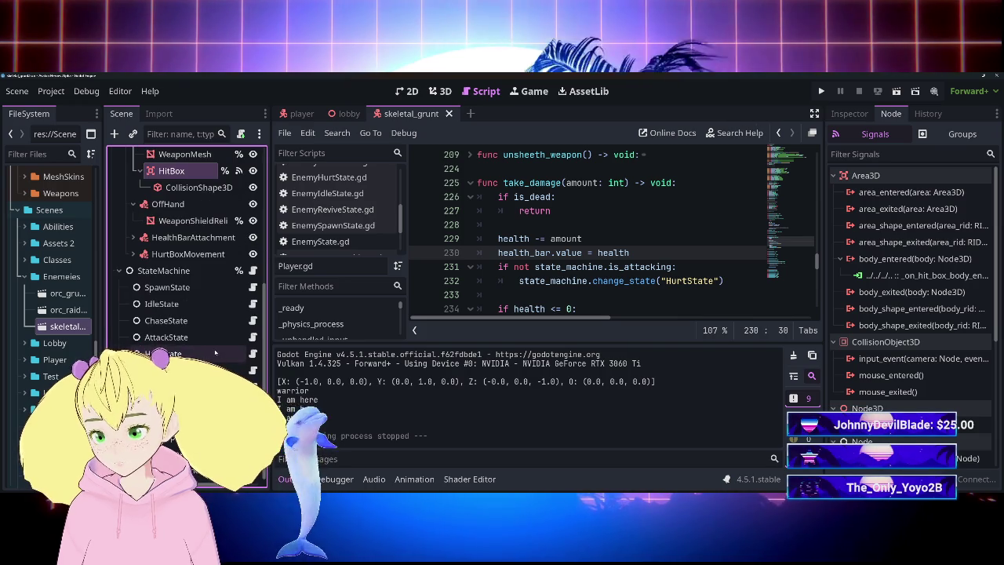
pyautogui.click(253, 338)
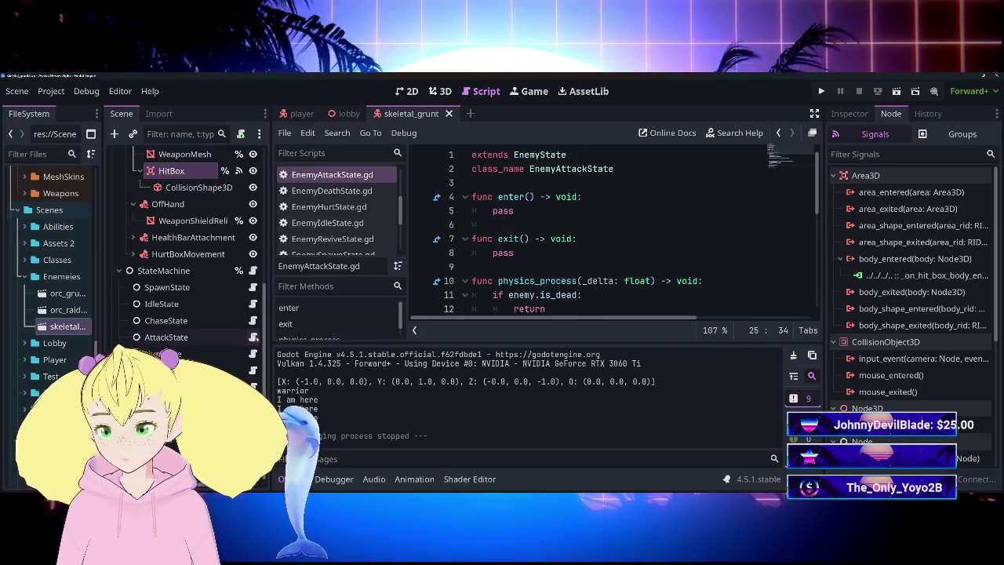
# Collapse the Output panel so EnemyAttackState.gd fills the full editor height.
pyautogui.click(290, 479)
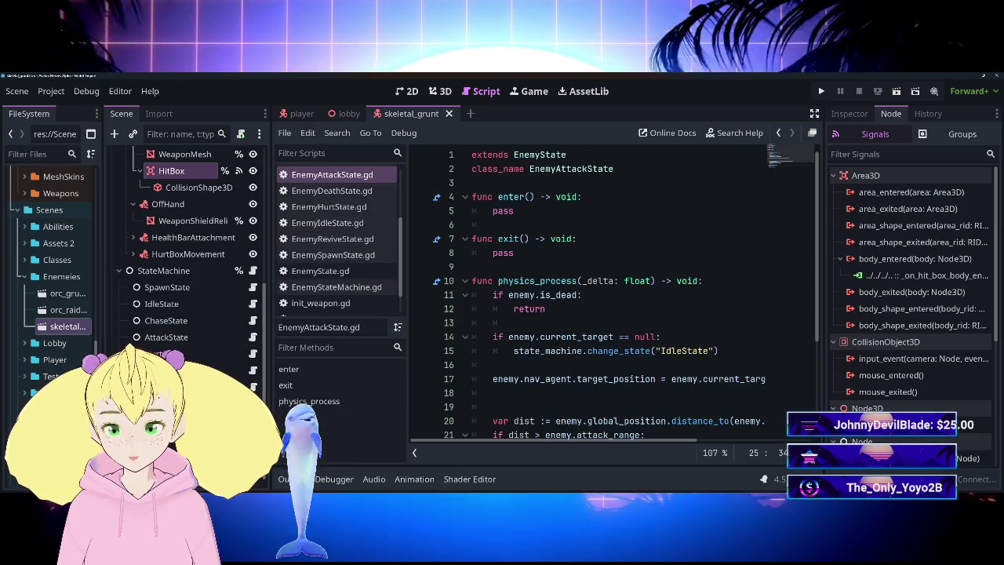
pyautogui.scroll(-3, 620, 298)
pyautogui.scroll(3, 619, 298)
pyautogui.scroll(-3, 620, 290)
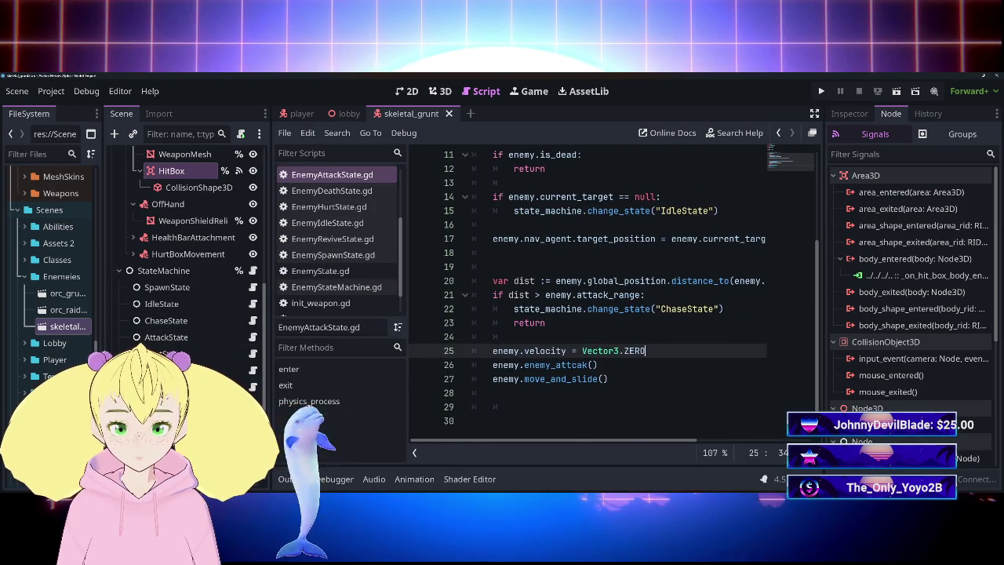
pyautogui.scroll(3, 620, 298)
pyautogui.scroll(-2, 620, 298)
pyautogui.scroll(2, 620, 298)
pyautogui.click(514, 210)
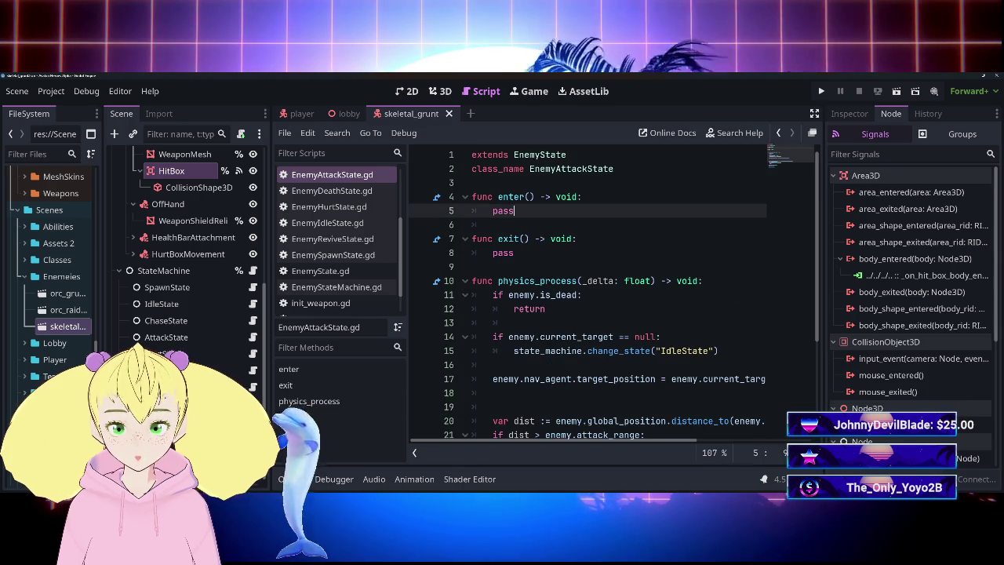
pyautogui.press('BackSpace')
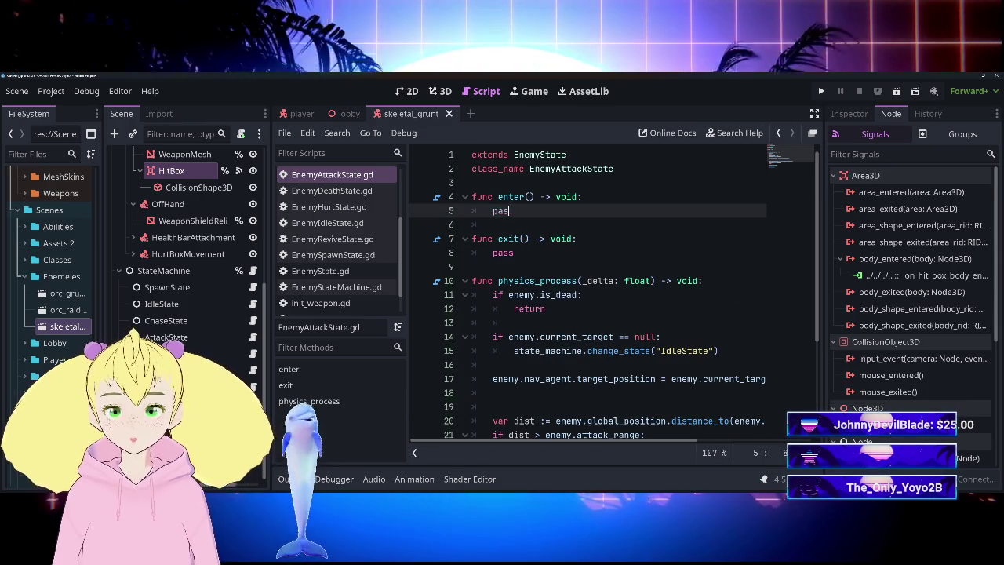
pyautogui.press('BackSpace')
pyautogui.press('BackSpace')
pyautogui.write('ass')
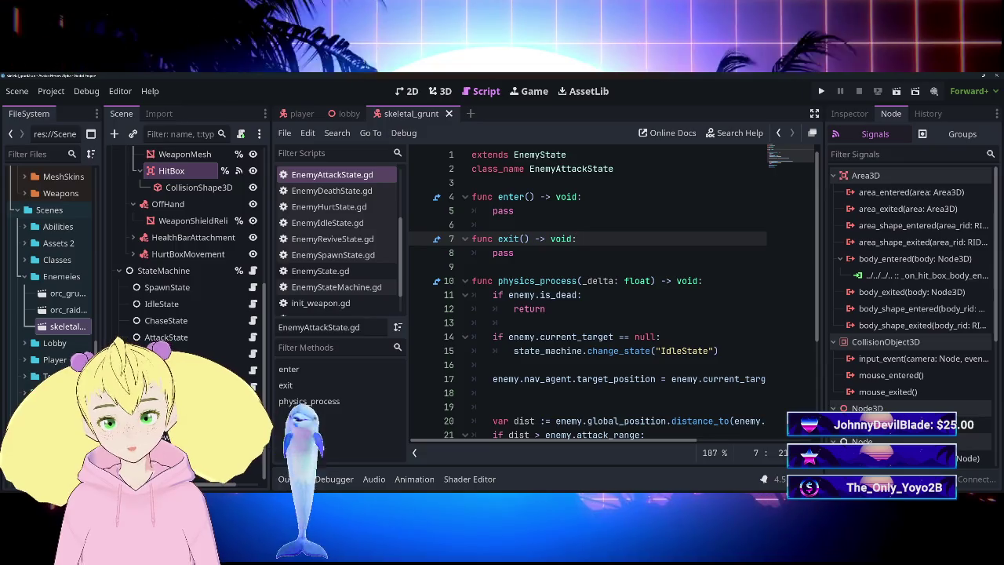
pyautogui.click(627, 238)
# Review the StateMachine, SpawnState, IdleState, ChaseState and AttackState scripts, then return to Enemy.gd.
pyautogui.click(253, 270)
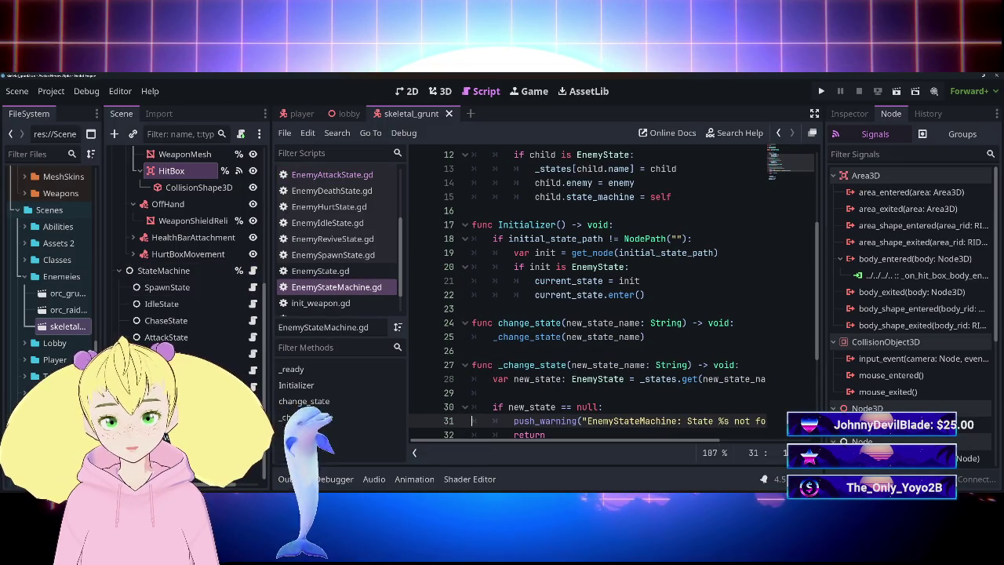
pyautogui.click(253, 288)
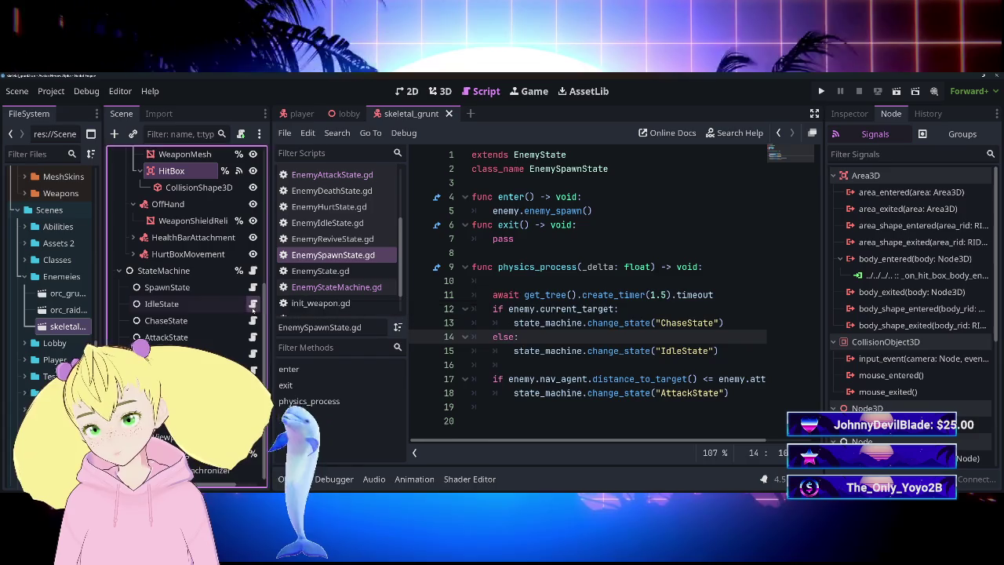
pyautogui.click(253, 303)
pyautogui.click(252, 320)
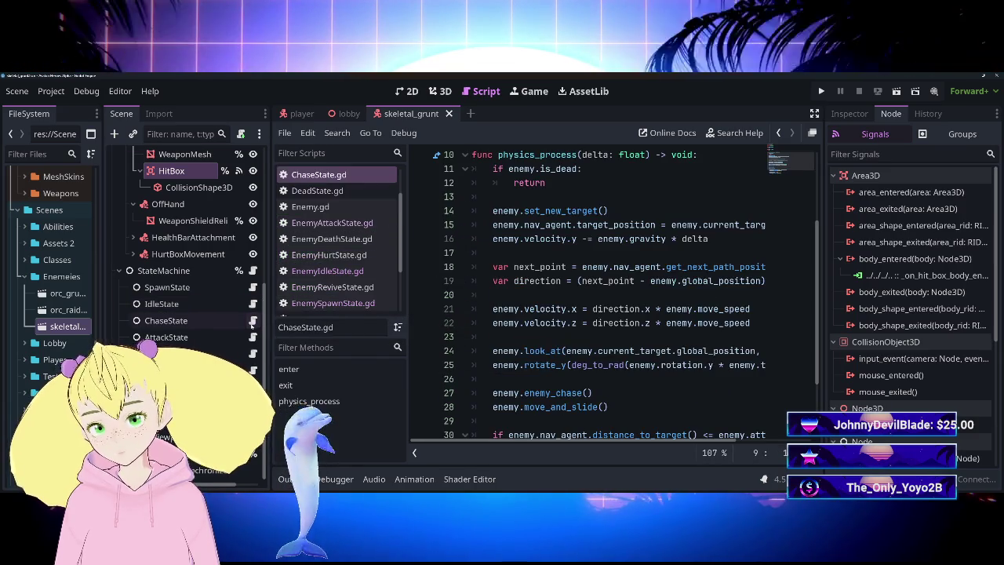
pyautogui.click(253, 337)
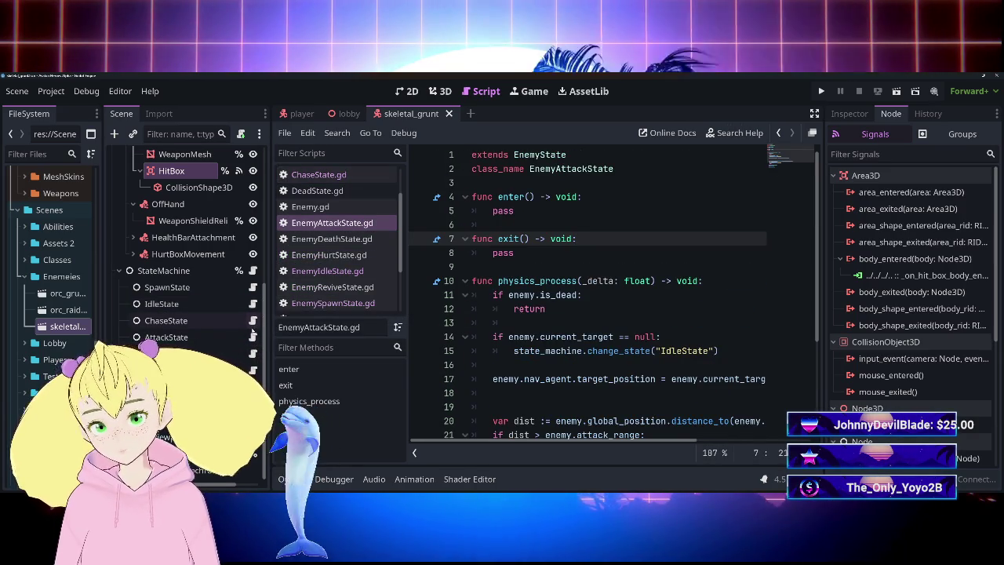
pyautogui.scroll(-3, 612, 298)
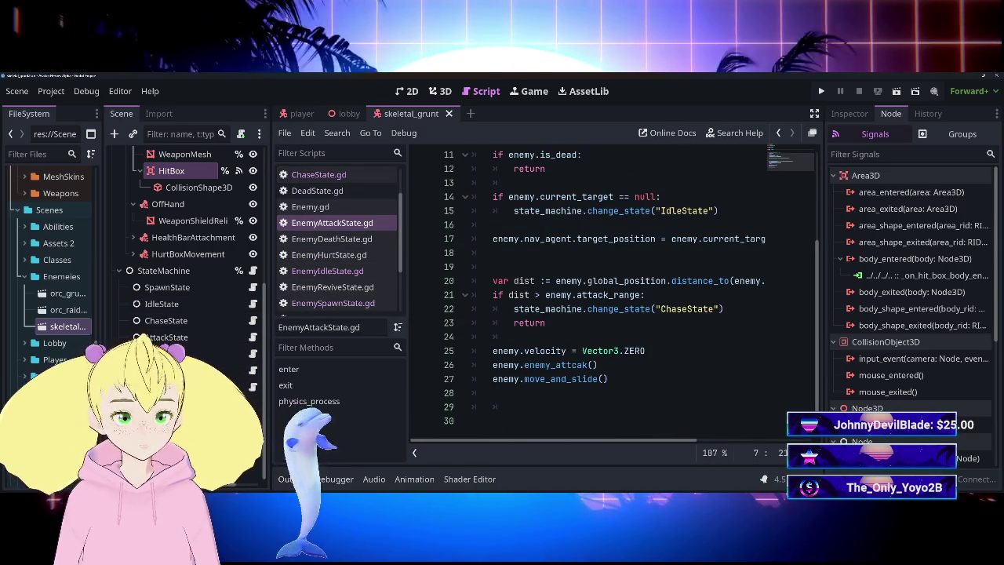
pyautogui.scroll(5, 180, 320)
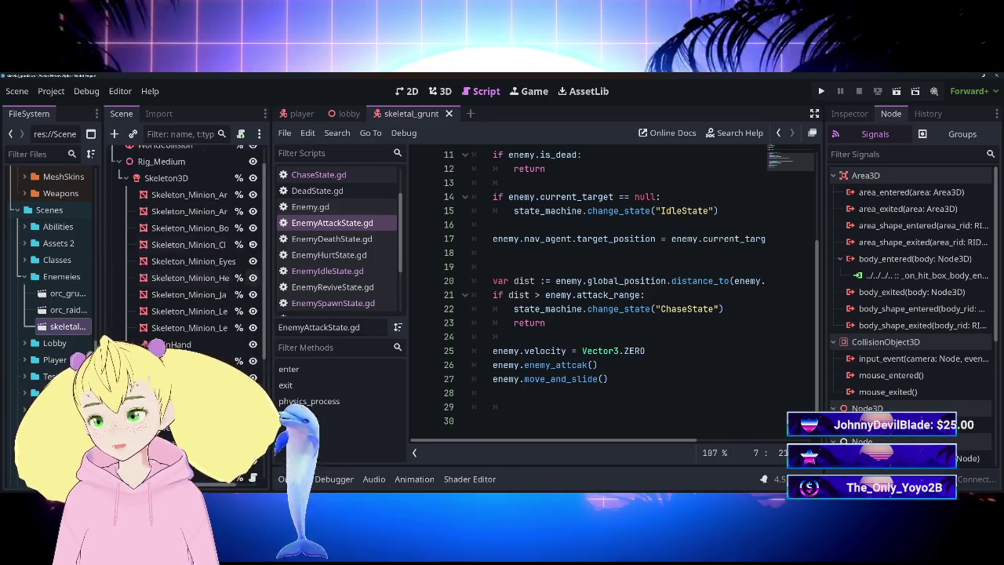
pyautogui.click(309, 206)
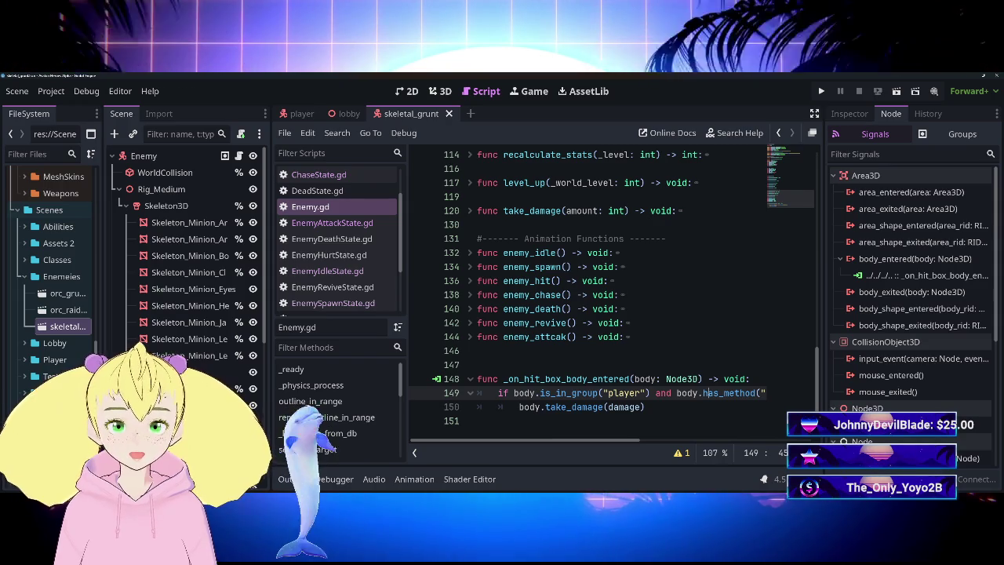
# Scroll Enemy.gd to view take_damage, the animation stubs and the _on_hit_box_body_entered handler.
pyautogui.scroll(5, 612, 299)
pyautogui.scroll(-4, 612, 298)
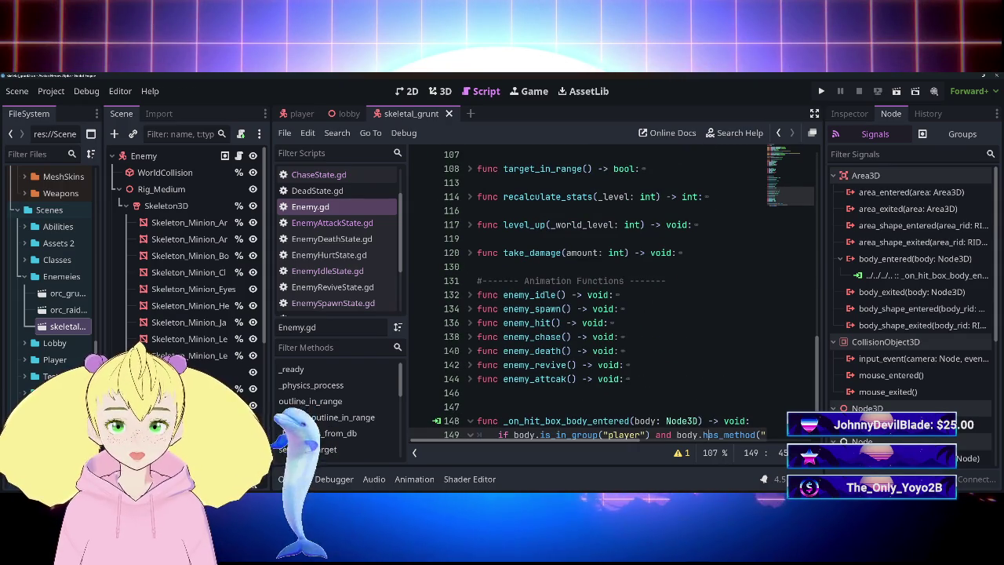
# Paste change_state("HurtState") on line 123, right after take_damage's is_dead check.
pyautogui.click(470, 252)
pyautogui.scroll(-1, 612, 298)
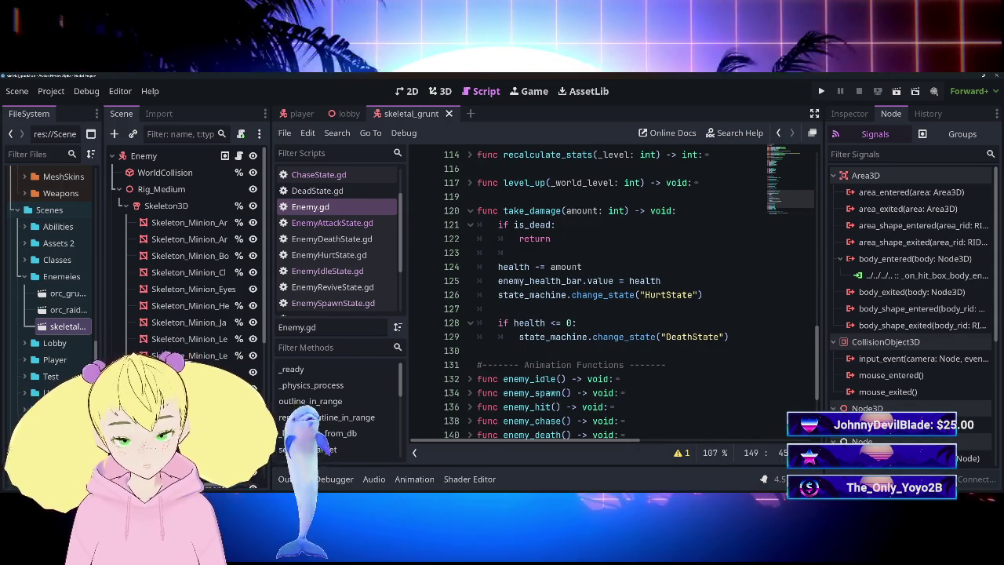
pyautogui.moveTo(549, 296)
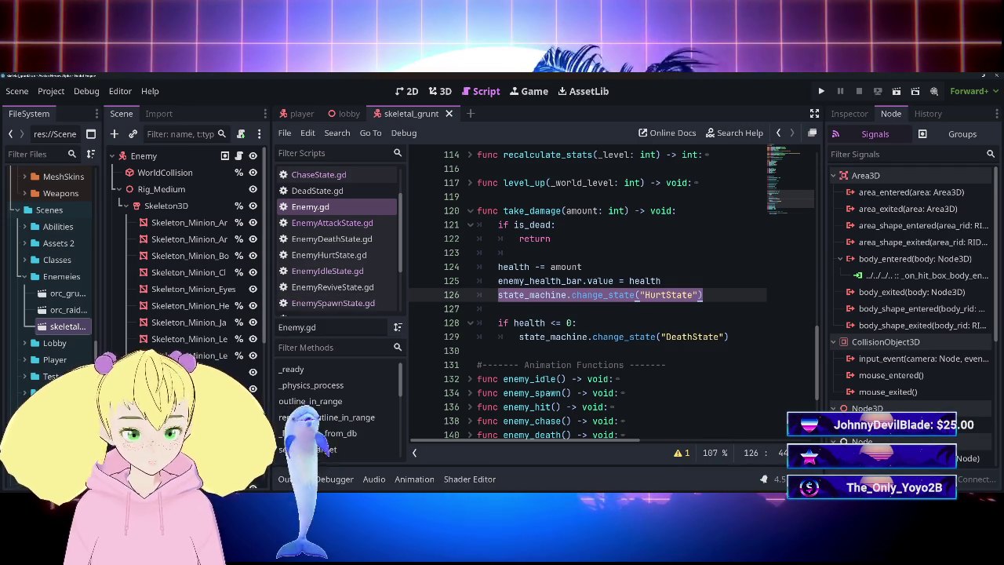
pyautogui.click(518, 252)
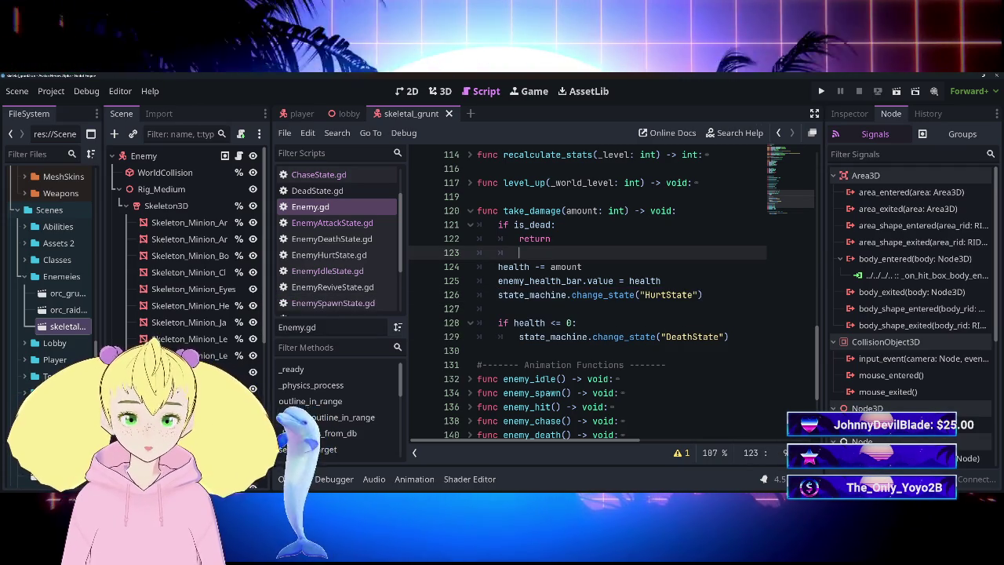
pyautogui.write('state_machine.change_state("HurtState")')
pyautogui.click(514, 295)
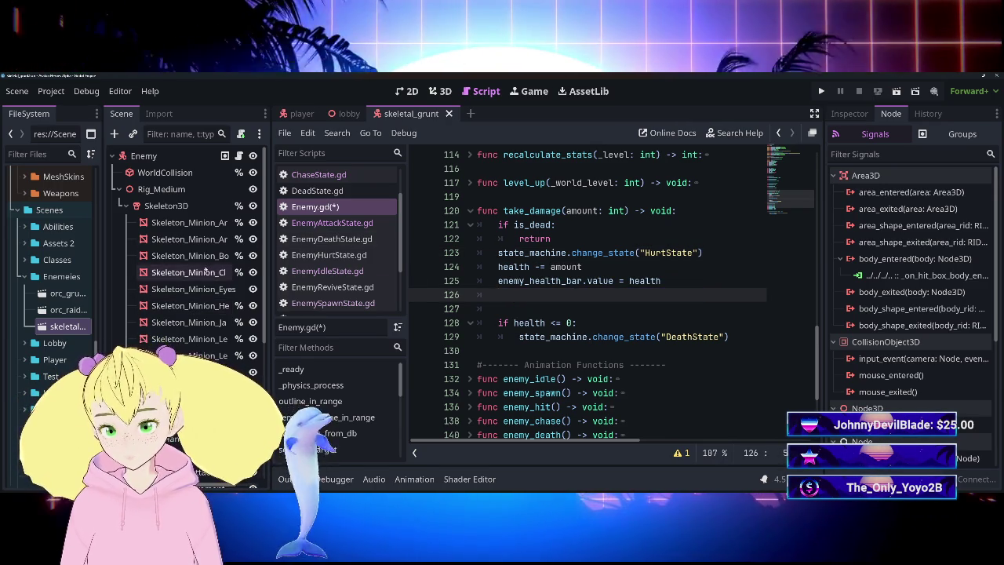
pyautogui.scroll(-5, 205, 270)
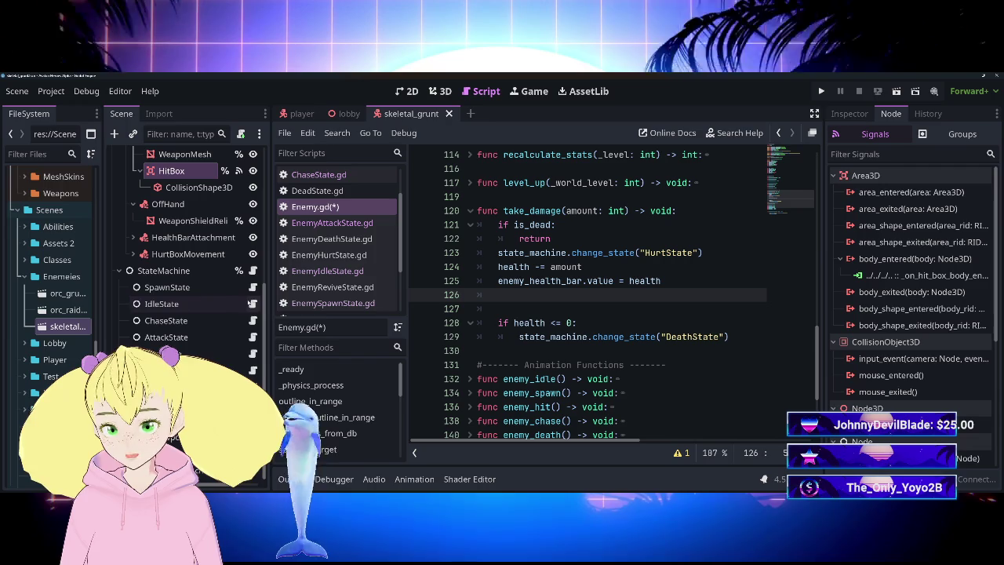
pyautogui.click(252, 353)
pyautogui.write('await get')
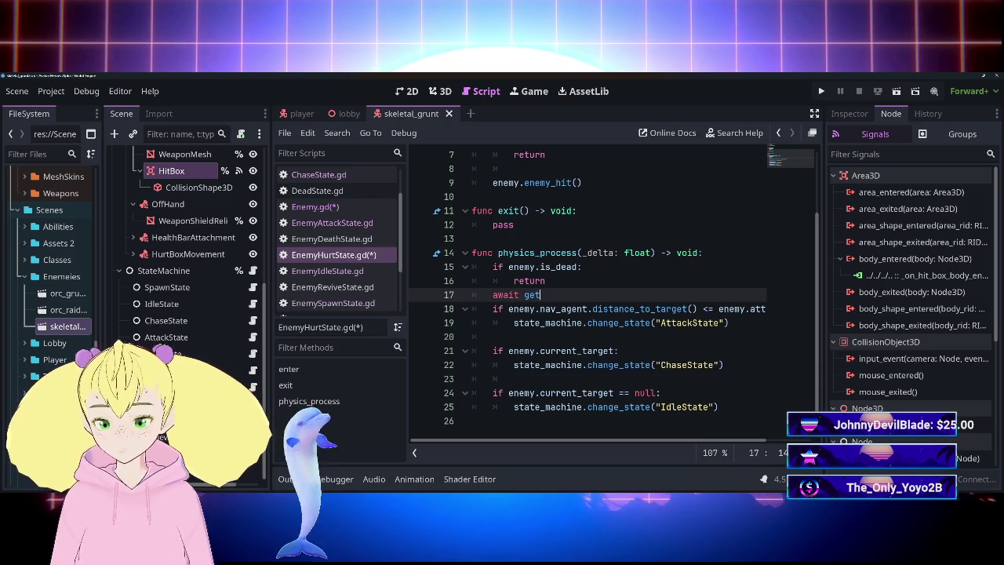
# Add 'await get_tree().create_timer(1.0).timeout' after the is_dead check in EnemyHurtState.gd.
pyautogui.hotkey('ctrl', 'space')
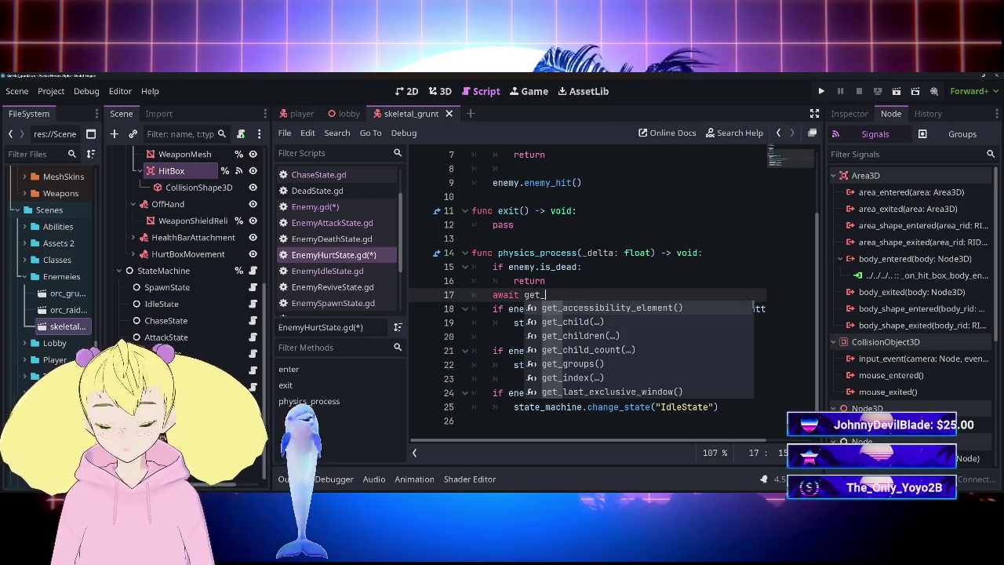
pyautogui.write('tre')
pyautogui.press('Return')
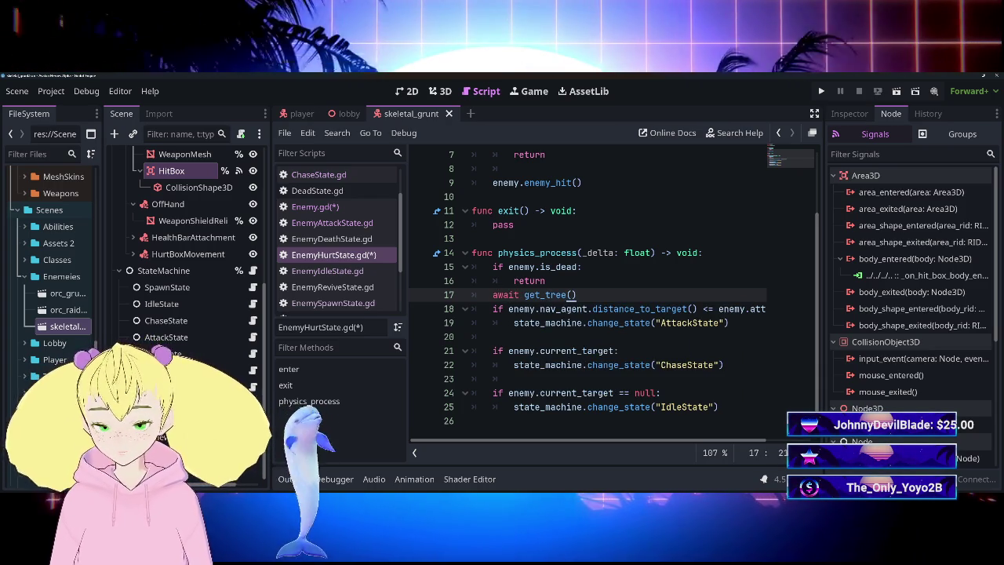
pyautogui.write('.create')
pyautogui.press('Return')
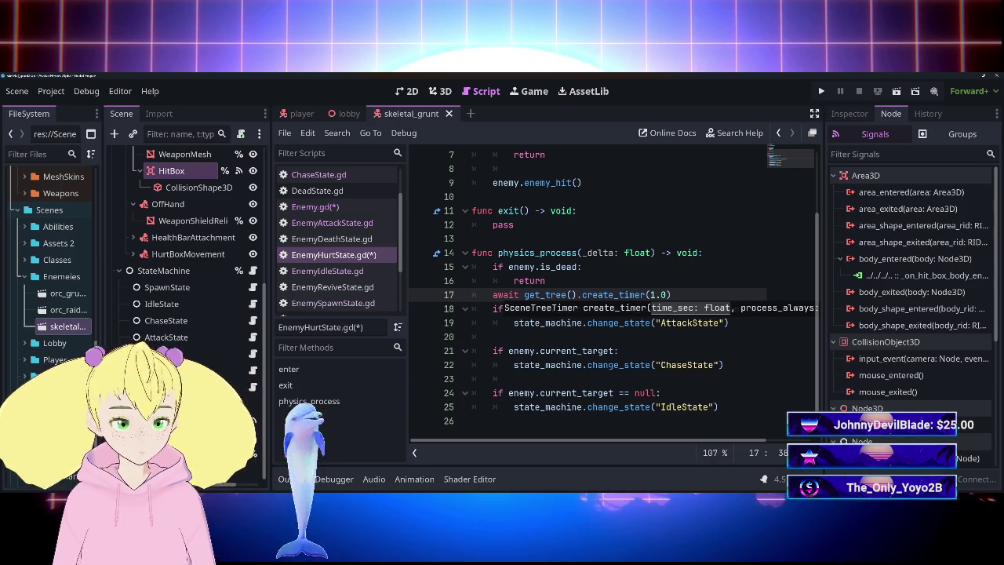
pyautogui.write('.time')
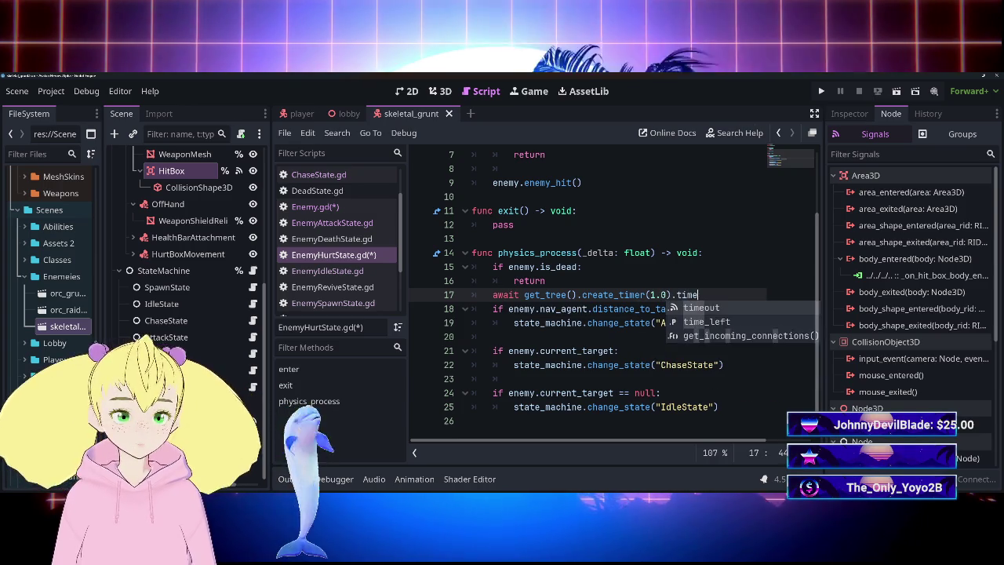
pyautogui.press('Return')
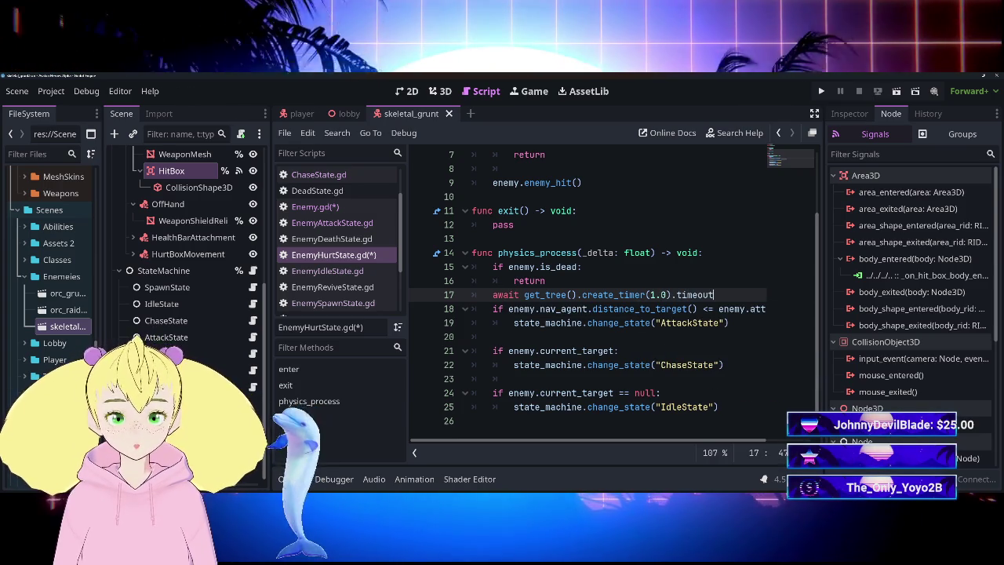
# Put blank lines around the await line, save the scripts, and return to the lobby scene.
pyautogui.click(492, 337)
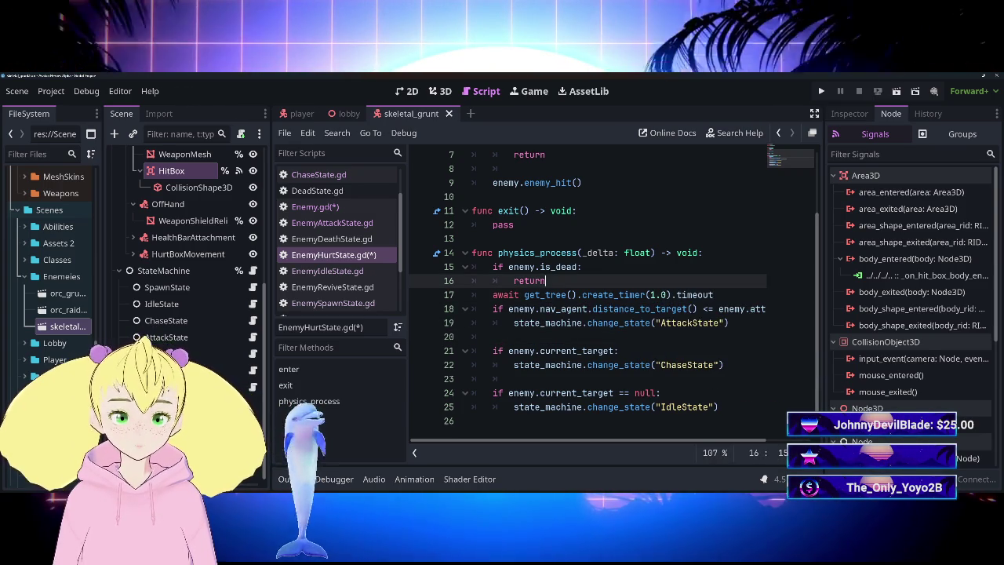
pyautogui.click(714, 295)
pyautogui.press('Return')
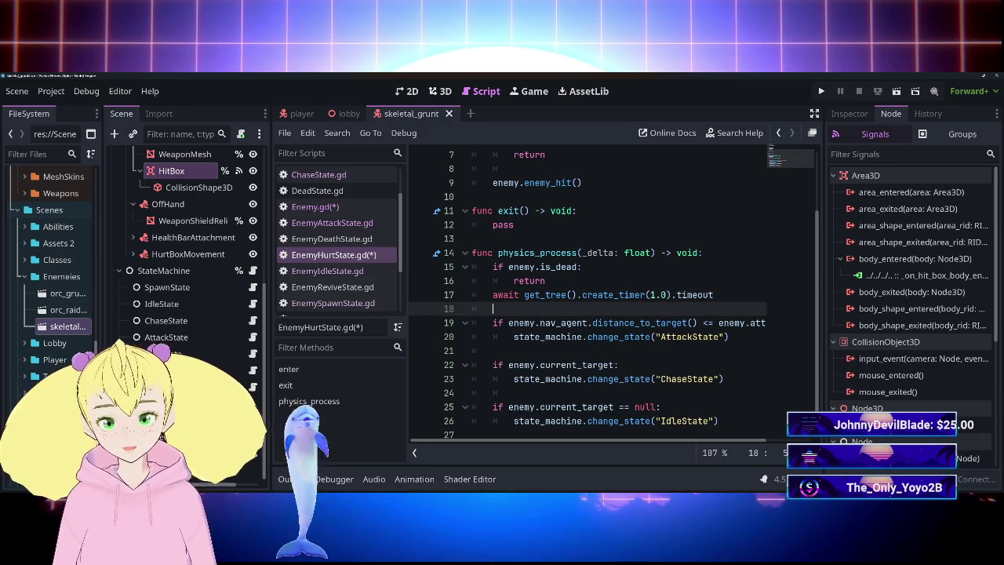
pyautogui.click(547, 280)
pyautogui.press('Return')
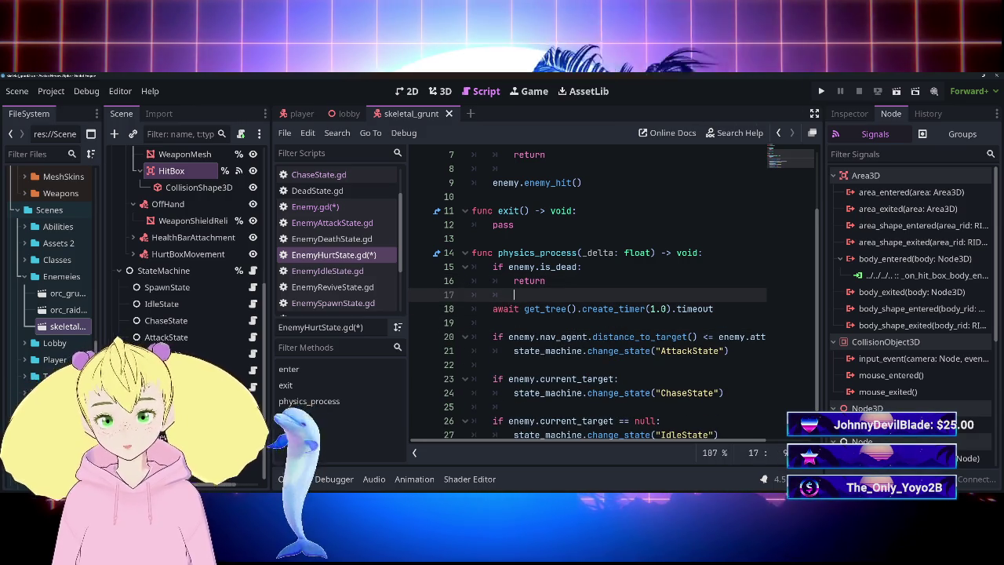
pyautogui.hotkey('ctrl', 's')
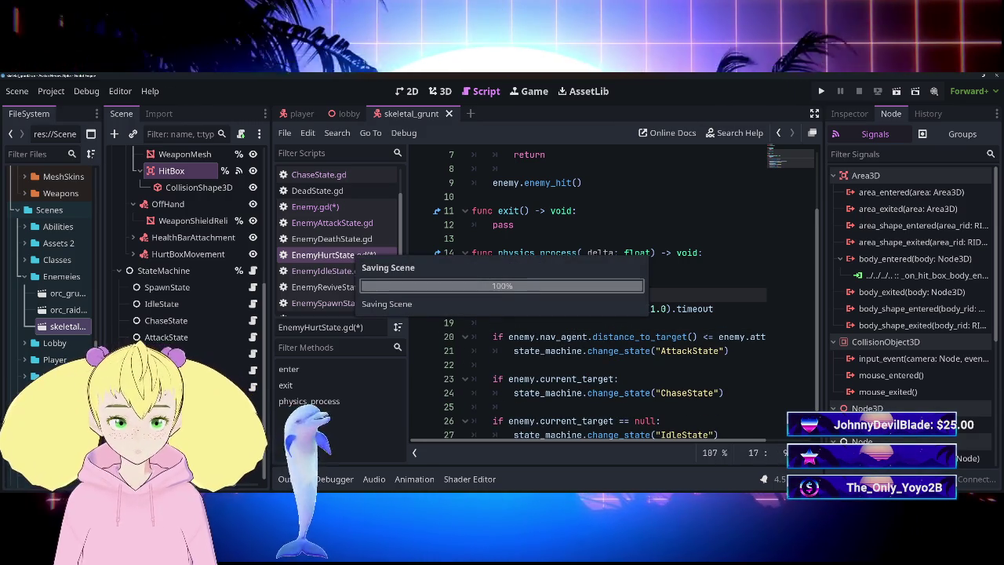
pyautogui.scroll(-1, 588, 298)
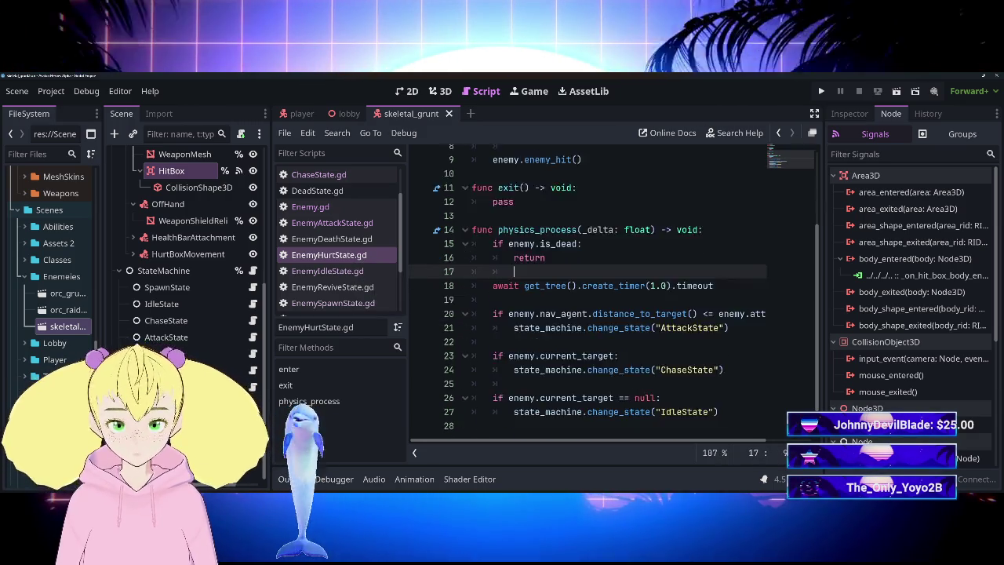
pyautogui.hotkey('ctrl', 's')
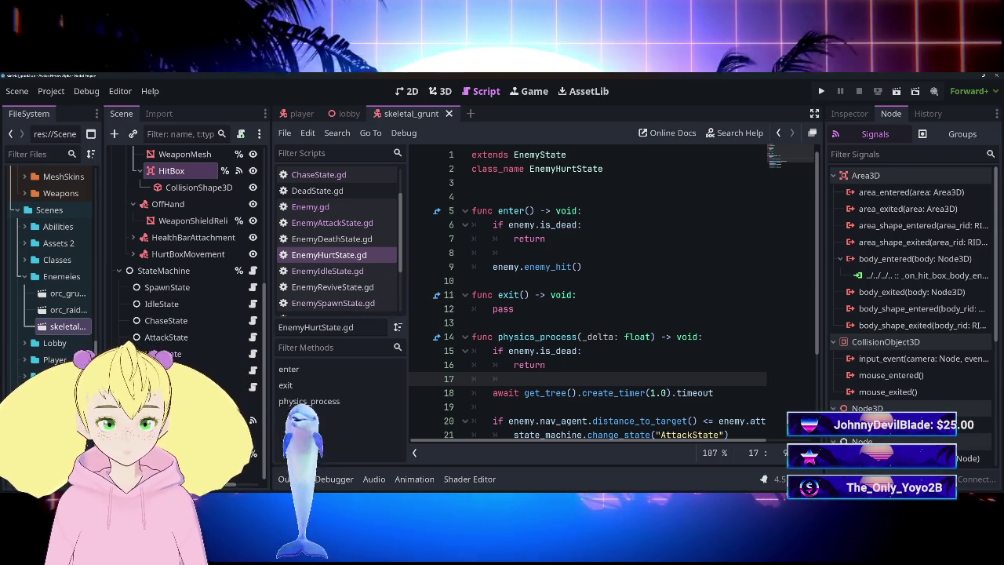
pyautogui.scroll(-3, 612, 298)
pyautogui.scroll(3, 612, 298)
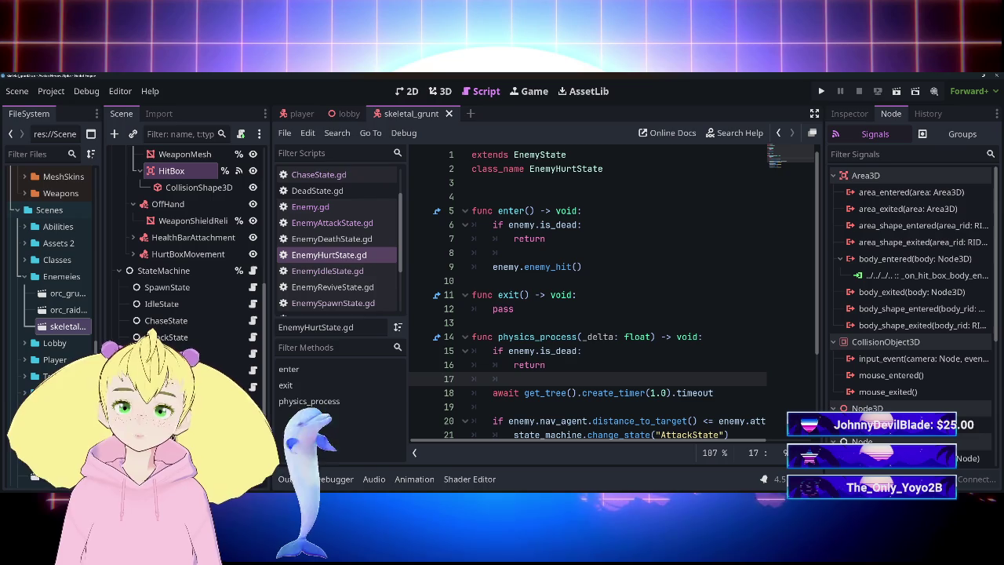
pyautogui.click(349, 113)
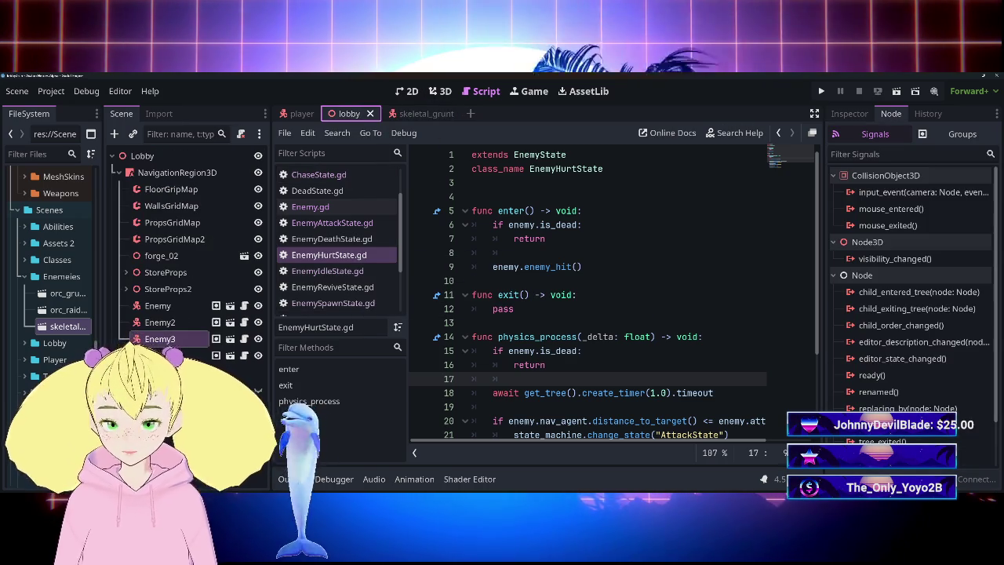
# Run the lobby and fight the skeletons until DeadState.gd breaks on hurt_collission.
pyautogui.press('F5')
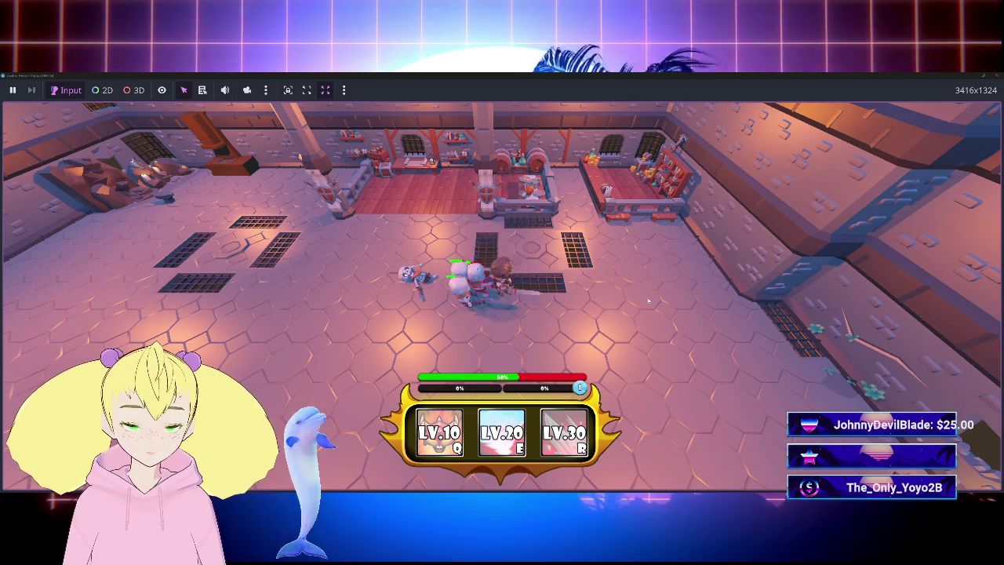
pyautogui.press('s')
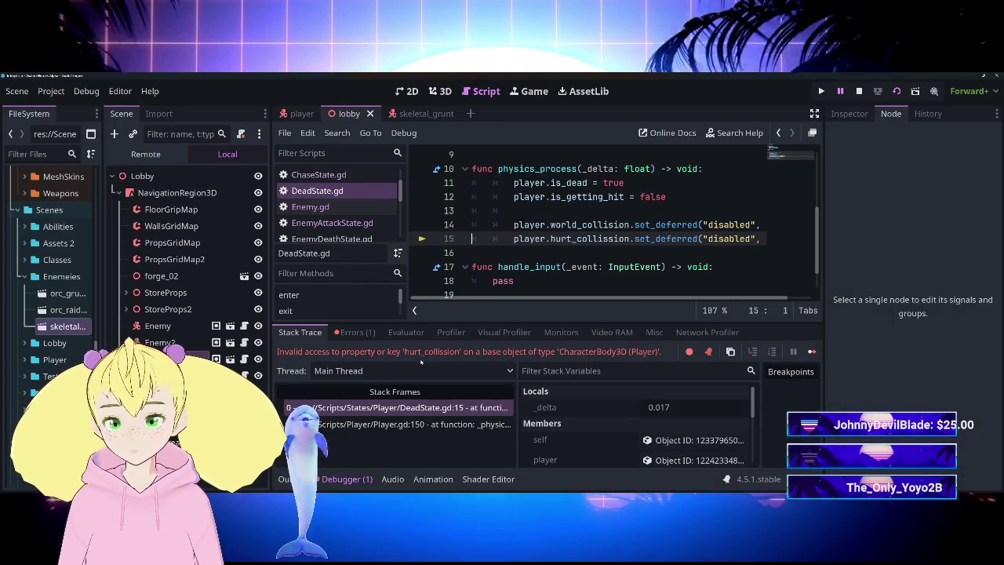
# Inspect the misspelled hurt_collission at DeadState.gd line 15, stop the game, and open the player script.
pyautogui.click(361, 334)
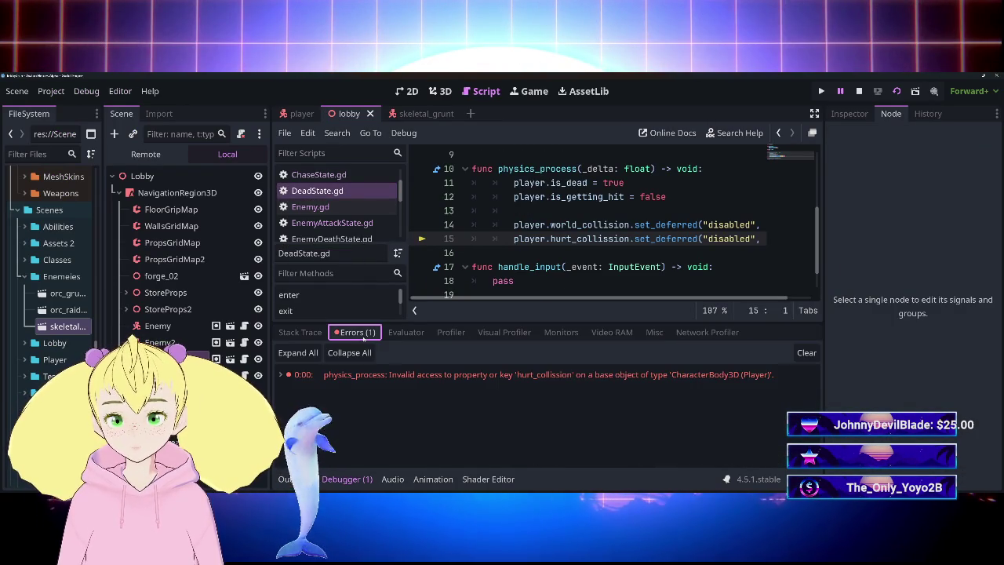
pyautogui.click(524, 376)
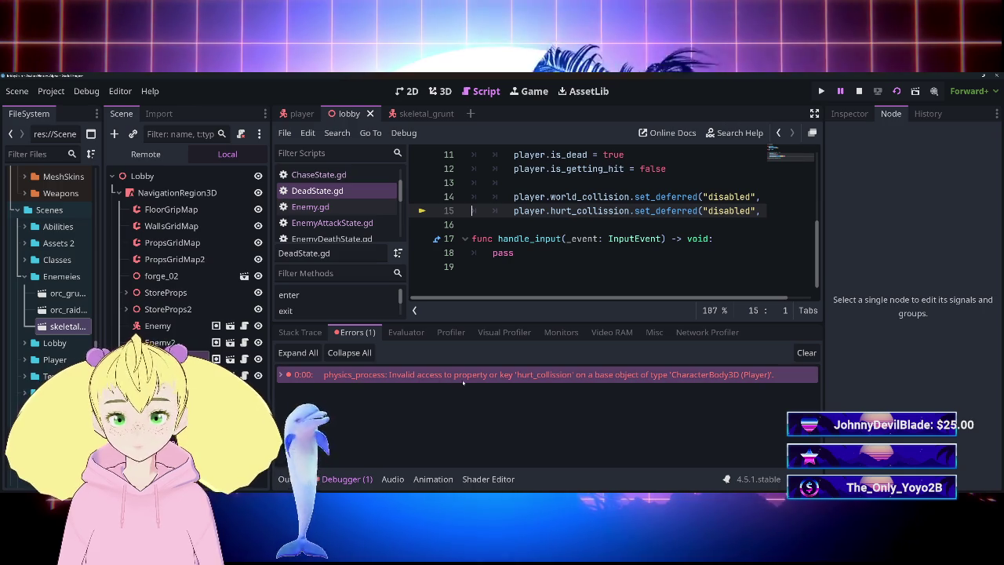
pyautogui.moveTo(464, 382)
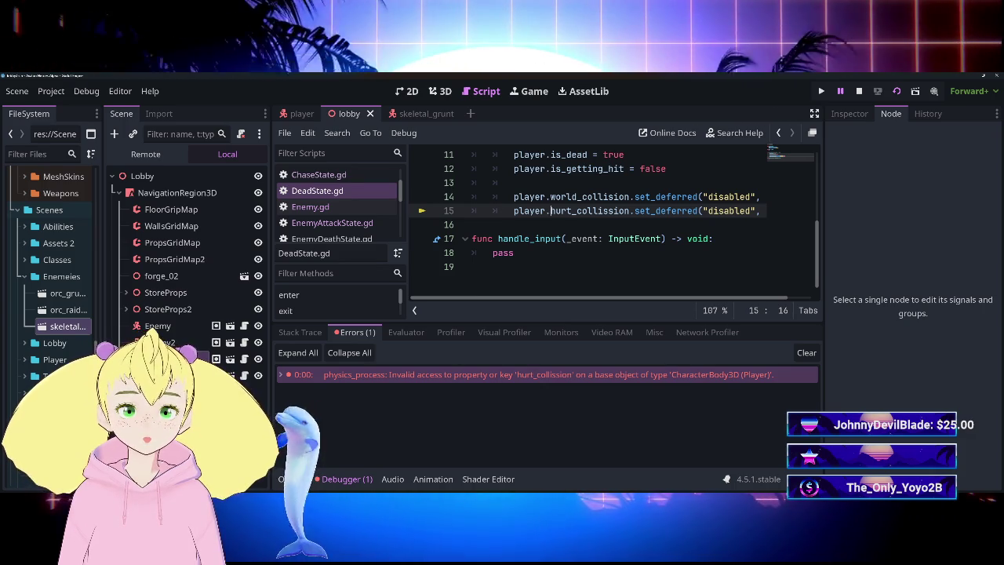
pyautogui.click(632, 210)
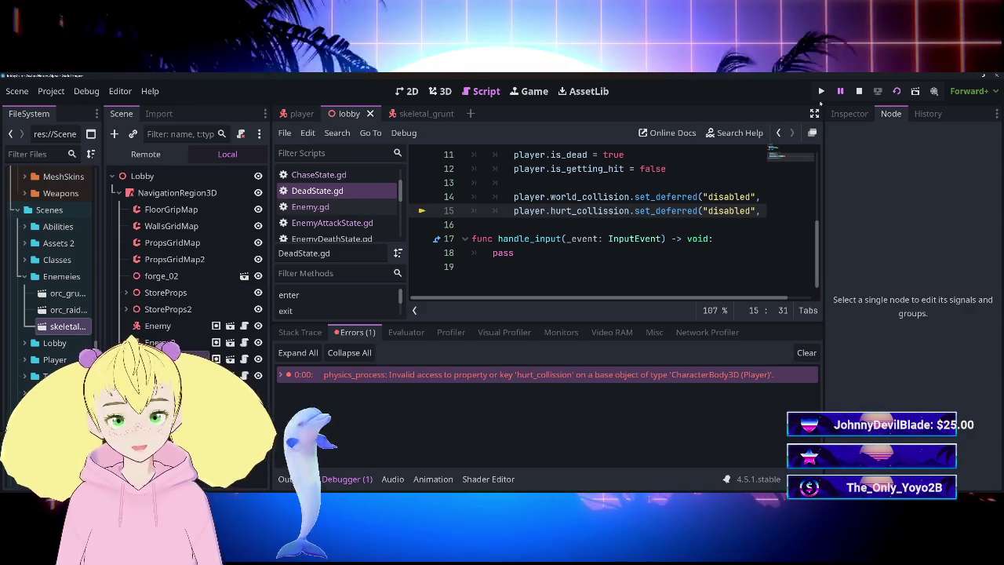
pyautogui.scroll(-1, 169, 338)
pyautogui.press('F8')
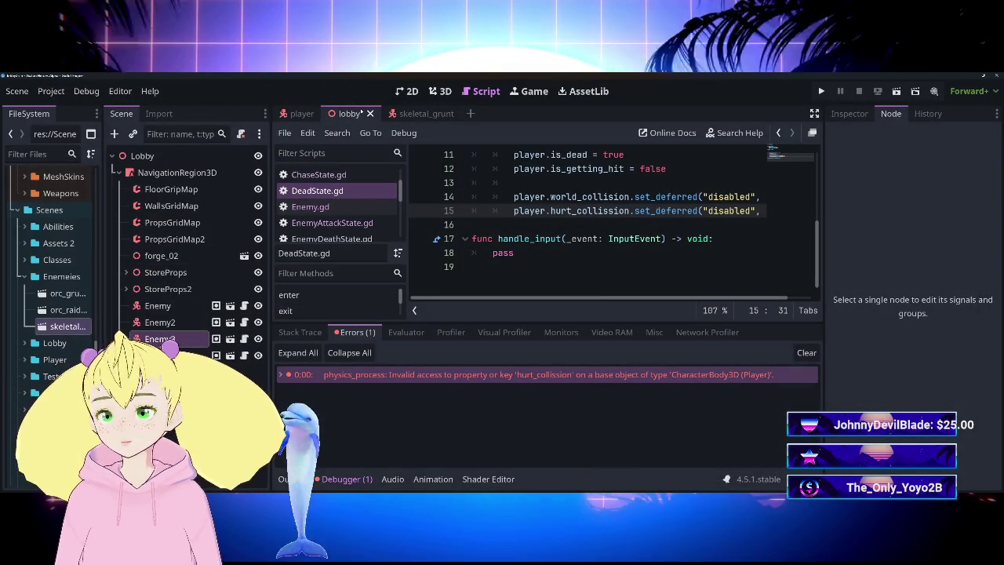
pyautogui.click(296, 113)
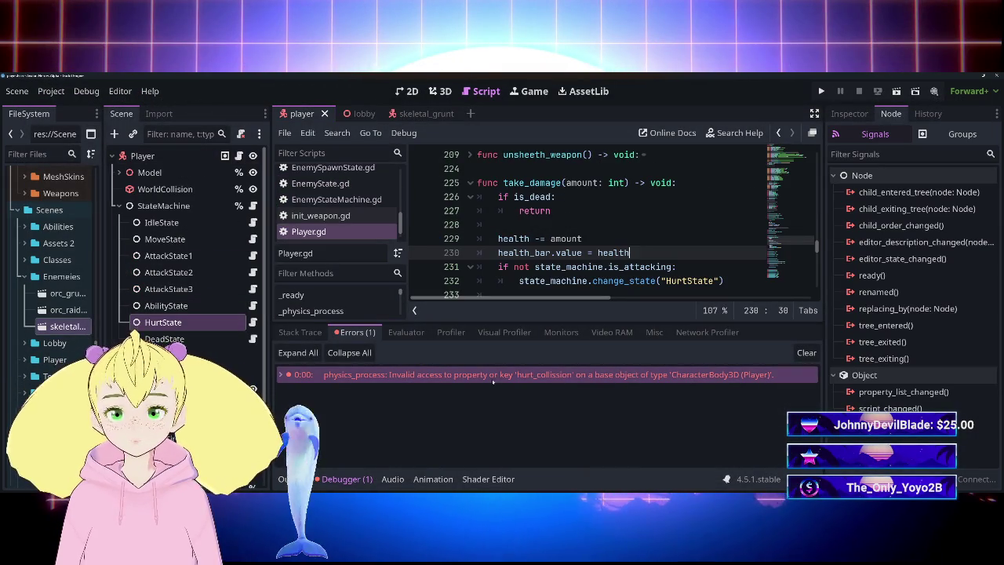
# Expand the player's Model and Rig_Medium nodes and select the HurtCollision node.
pyautogui.click(345, 478)
pyautogui.scroll(20, 611, 298)
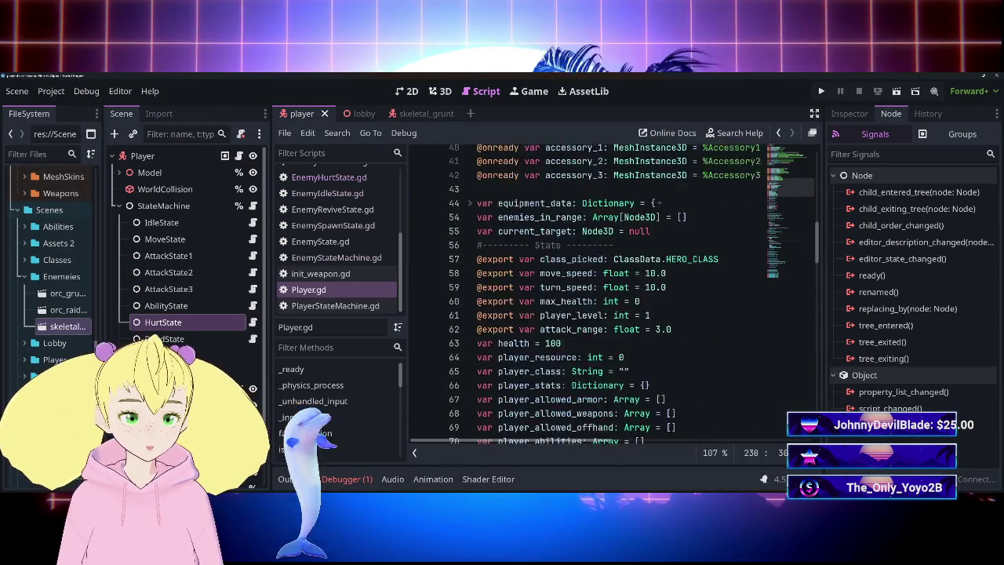
pyautogui.scroll(1, 612, 299)
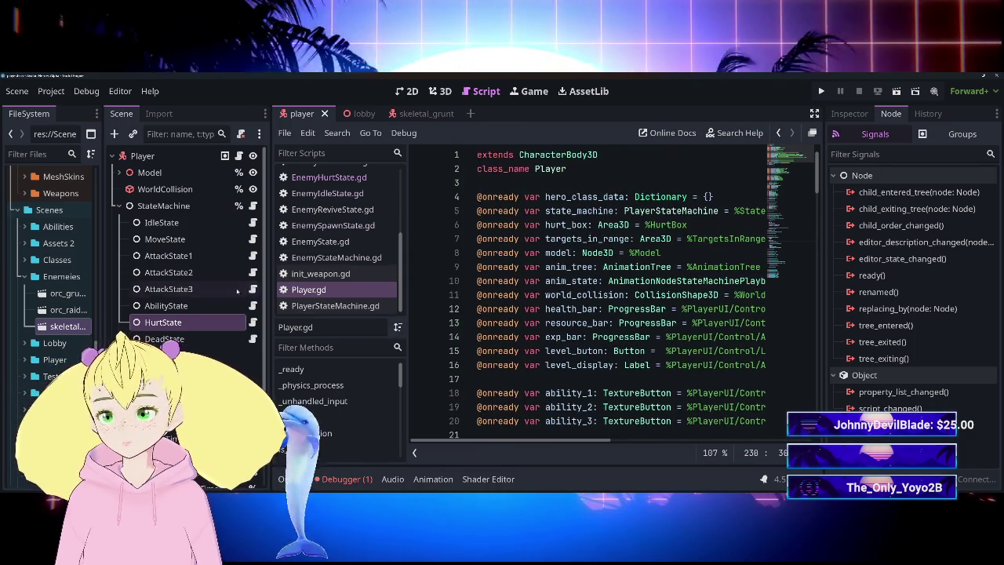
pyautogui.click(119, 206)
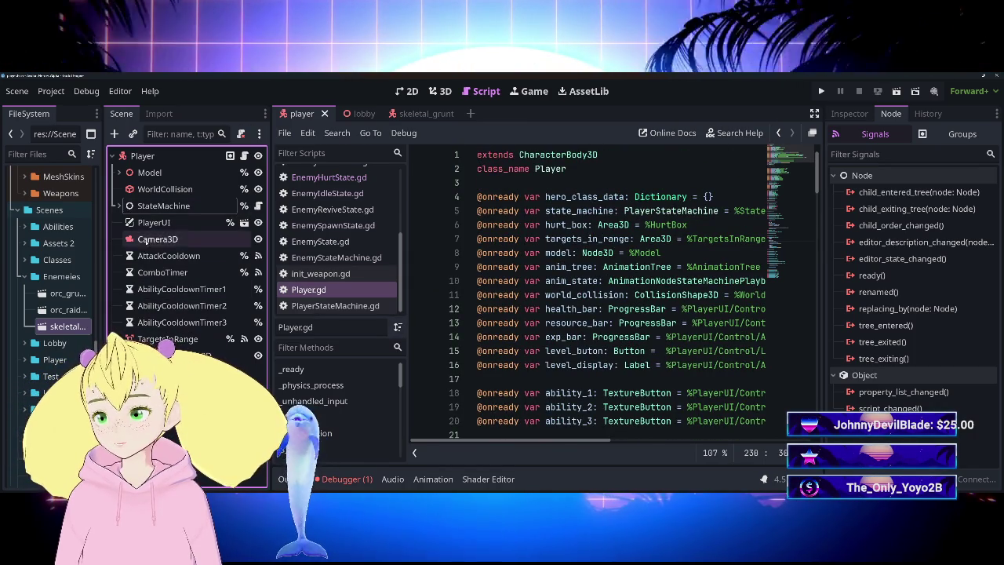
pyautogui.click(118, 173)
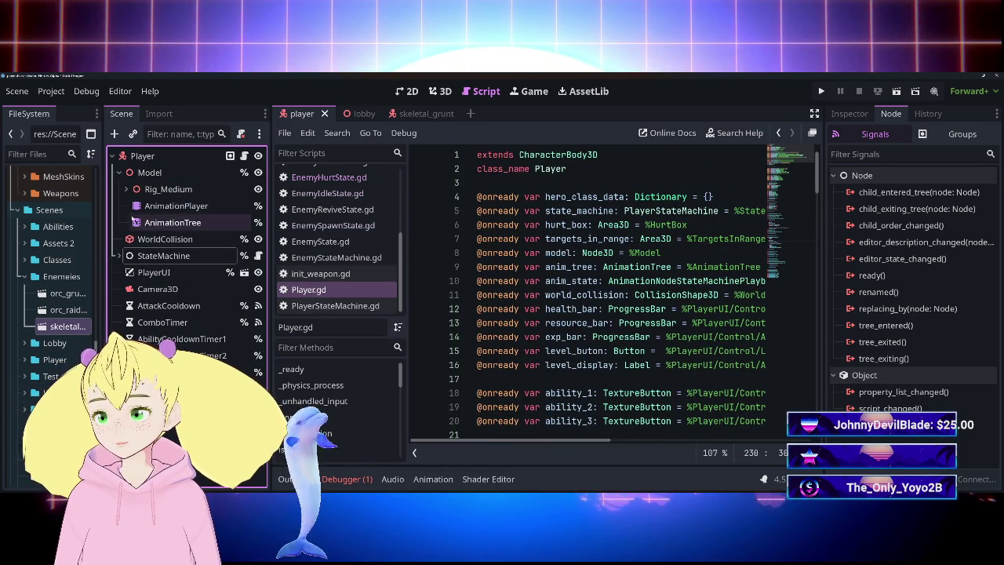
pyautogui.click(126, 189)
pyautogui.scroll(-3, 188, 259)
pyautogui.click(199, 306)
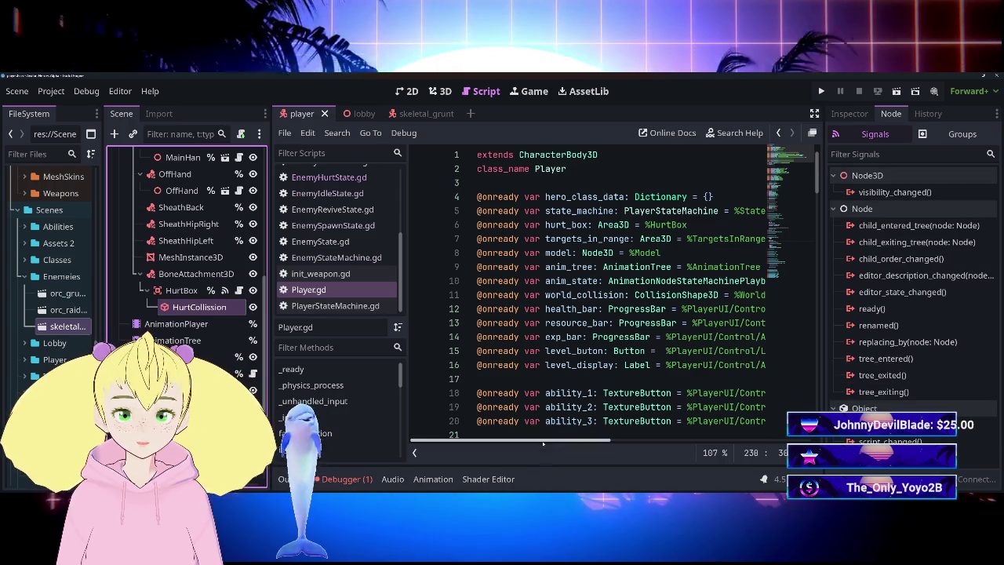
pyautogui.hscroll(5, 636, 436)
pyautogui.moveTo(636, 436)
pyautogui.mouseDown()
pyautogui.moveTo(644, 433)
pyautogui.moveTo(554, 423)
pyautogui.mouseUp()
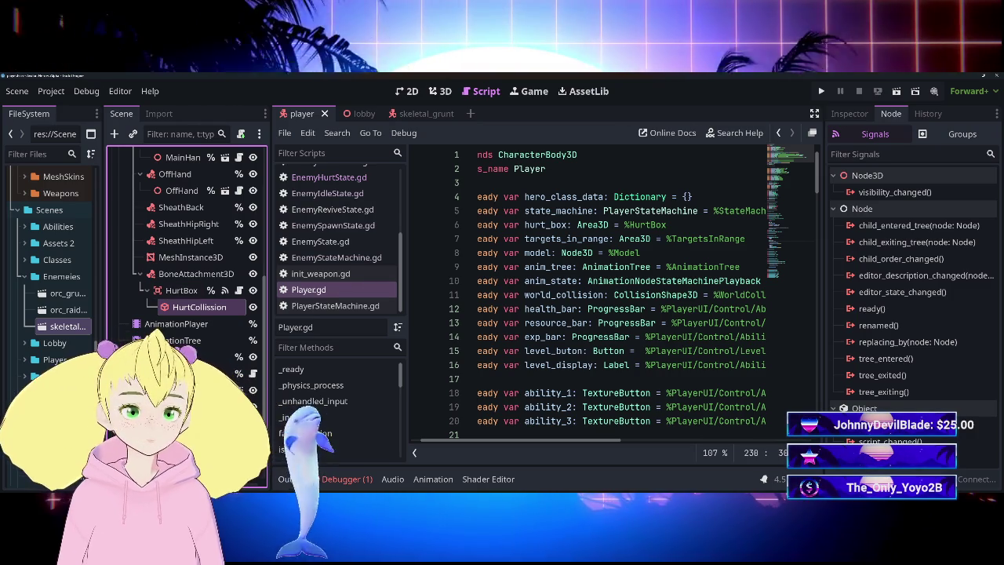
pyautogui.rightClick(184, 307)
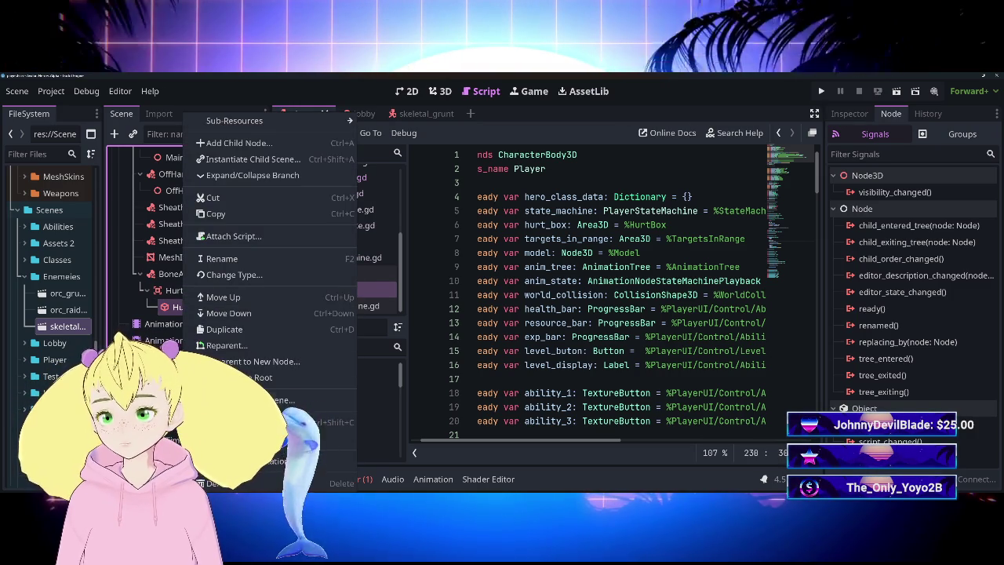
pyautogui.press('Escape')
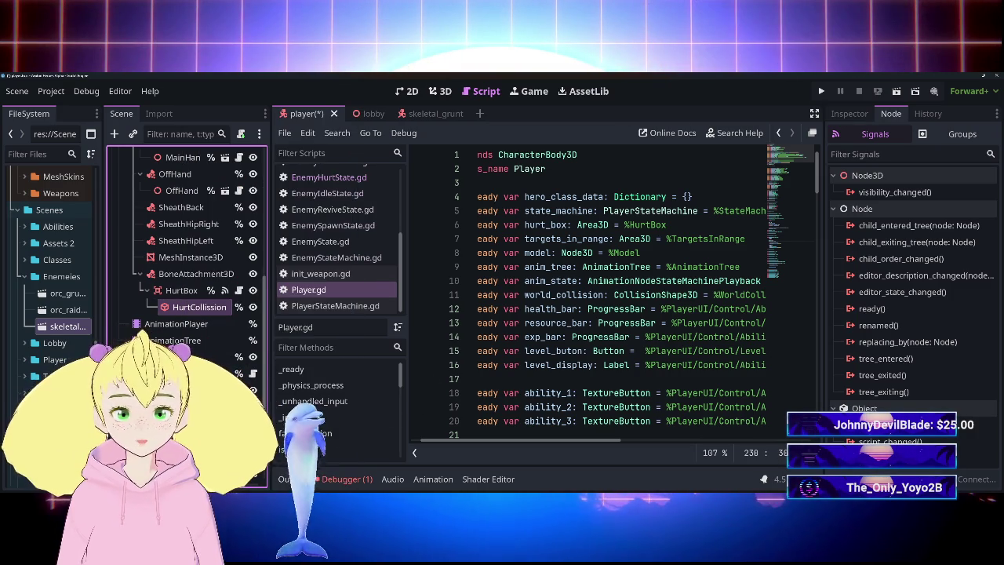
pyautogui.moveTo(553, 442)
pyautogui.mouseDown()
pyautogui.moveTo(561, 442)
pyautogui.moveTo(542, 442)
pyautogui.moveTo(685, 443)
pyautogui.moveTo(524, 443)
pyautogui.mouseUp()
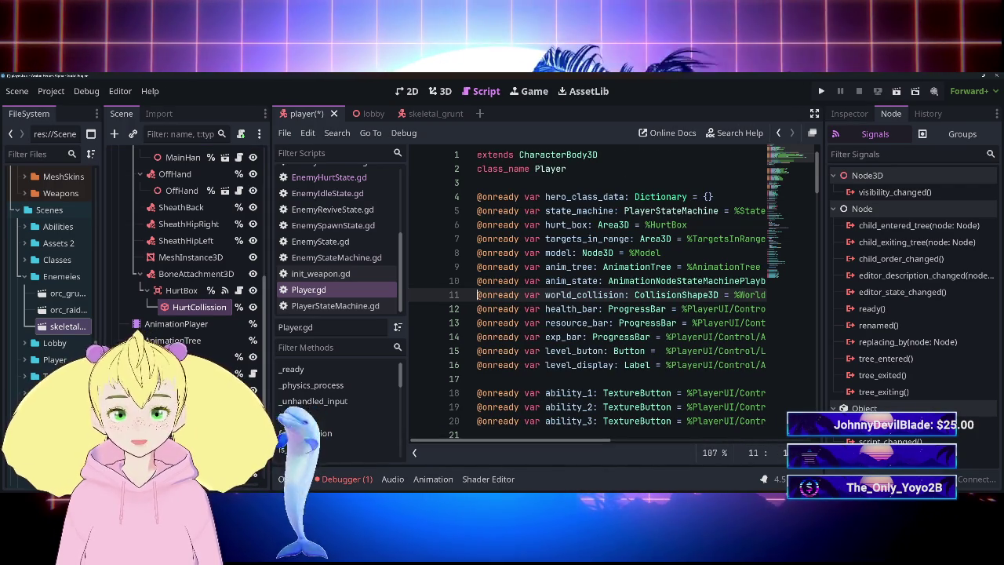
pyautogui.press('Down')
pyautogui.press('Return')
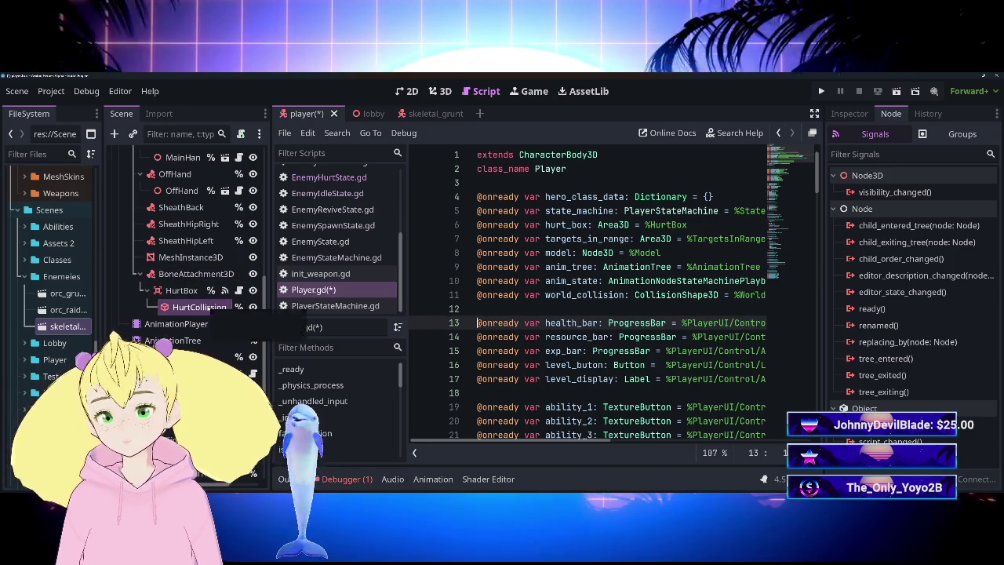
pyautogui.keyDown('ctrl'); pyautogui.click(201, 307); pyautogui.keyUp('ctrl')
pyautogui.keyDown('ctrl'); pyautogui.click(200, 307); pyautogui.keyUp('ctrl')
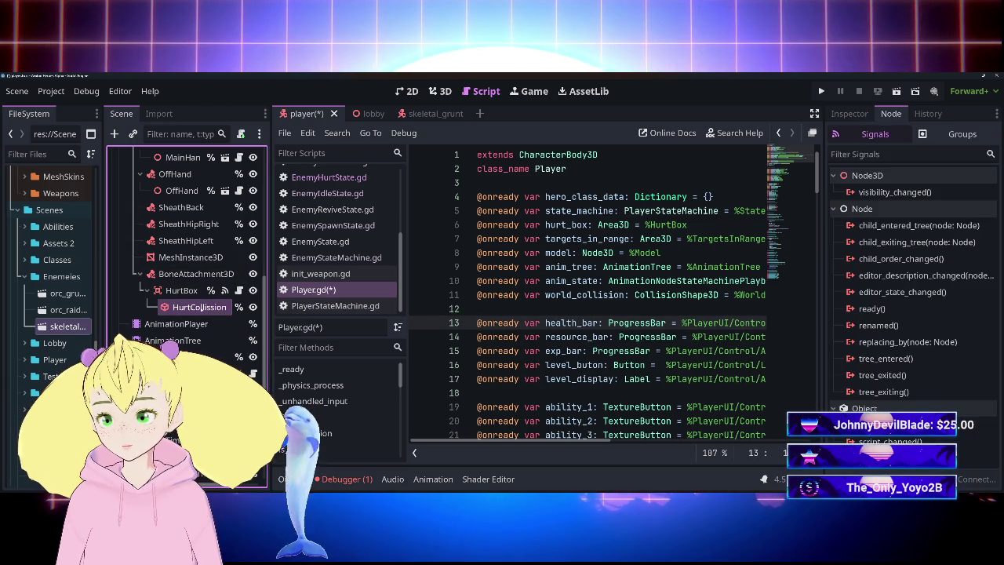
pyautogui.keyDown('ctrl'); pyautogui.click(200, 307); pyautogui.keyUp('ctrl')
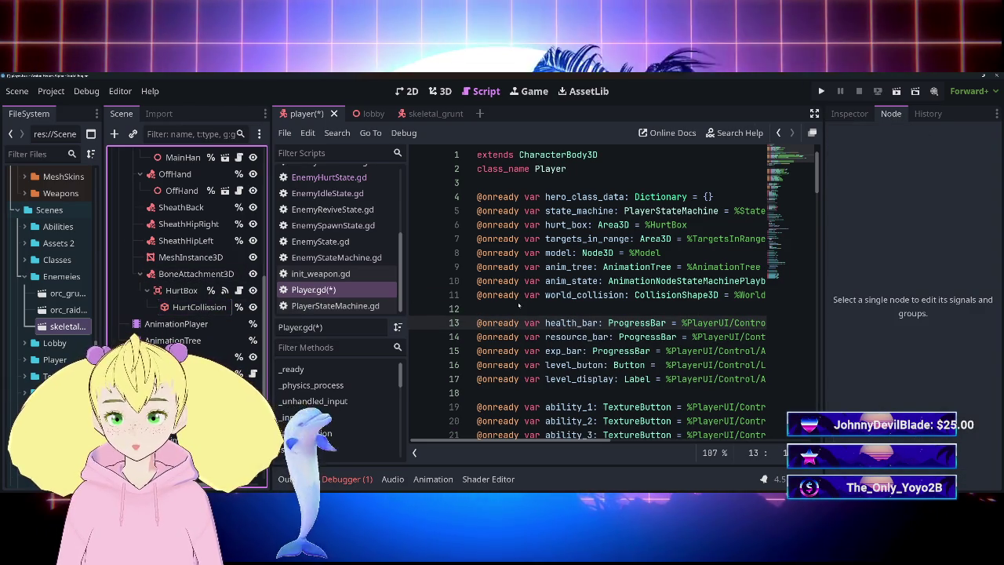
pyautogui.moveTo(187, 307); pyautogui.dragTo(519, 310)
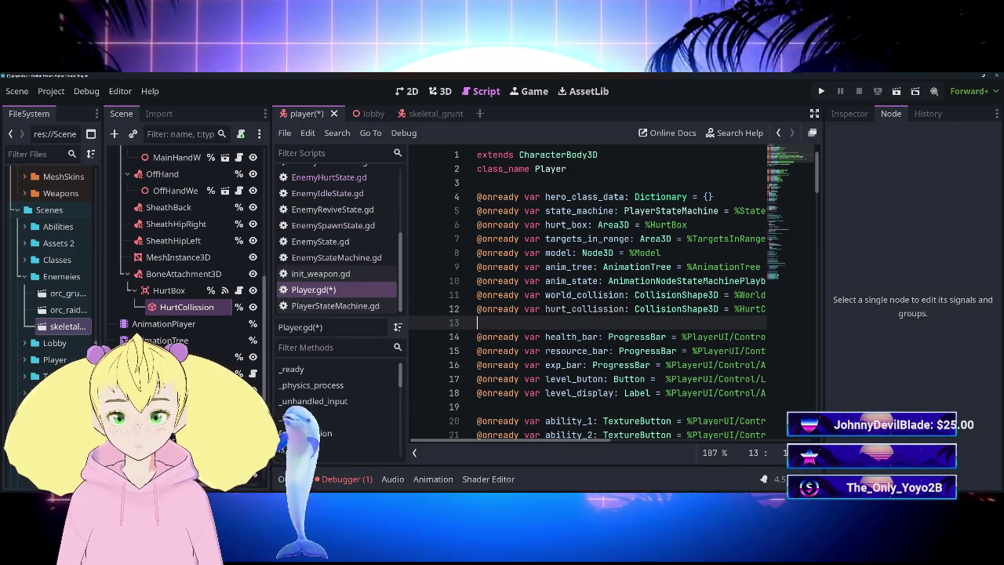
pyautogui.press('BackSpace')
pyautogui.hotkey('ctrl', 's')
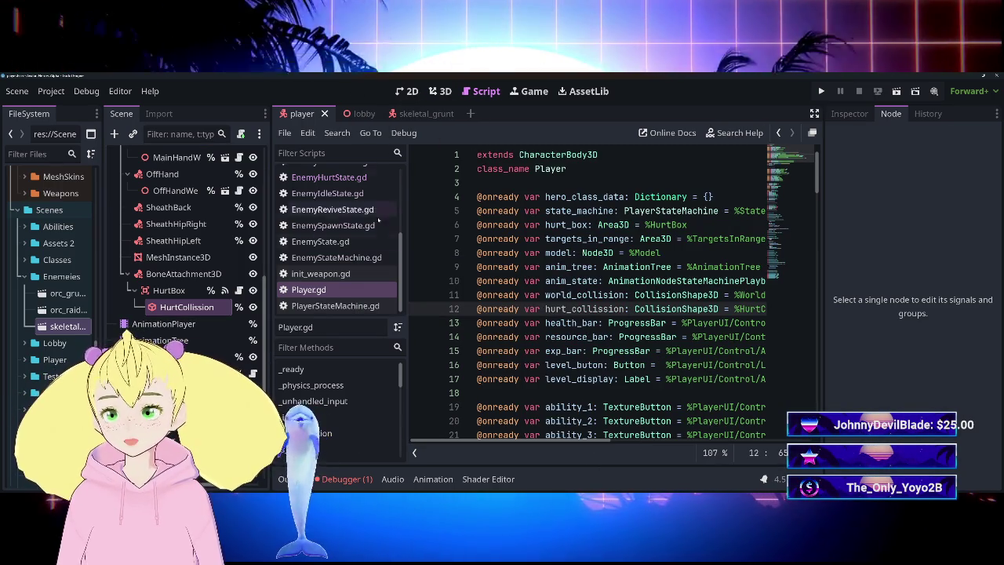
pyautogui.scroll(5, 379, 222)
pyautogui.click(333, 223)
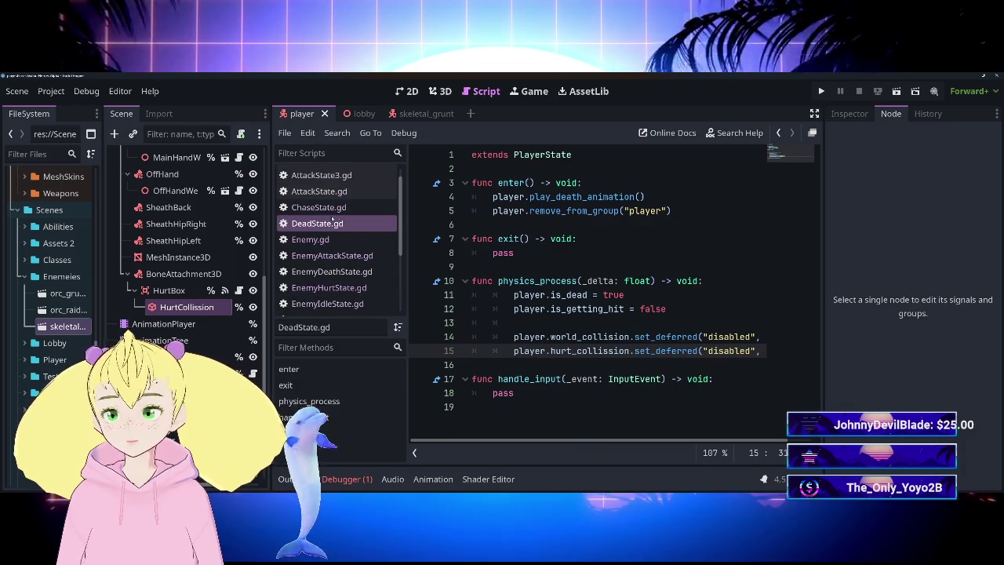
pyautogui.hotkey('ctrl', 's')
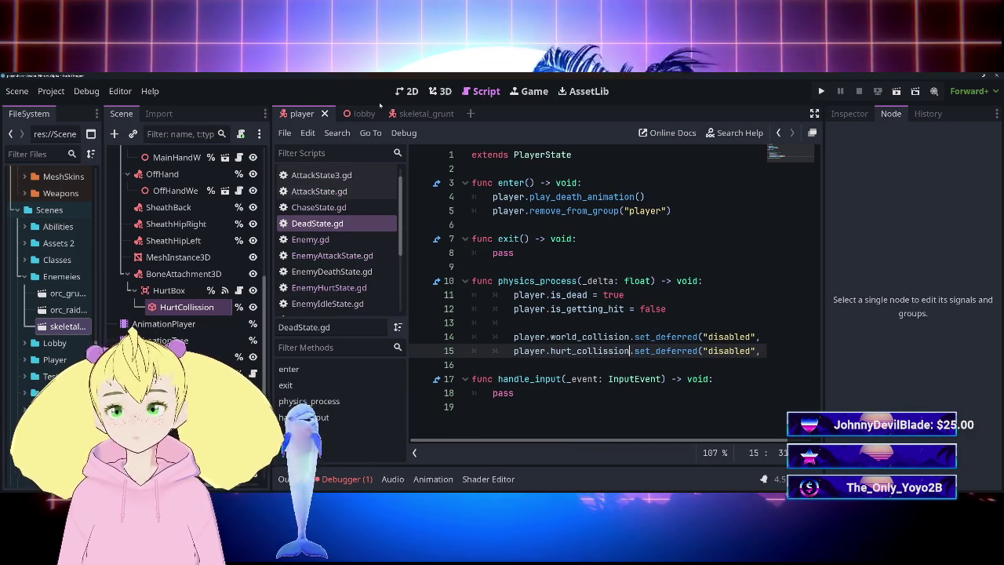
pyautogui.click(362, 113)
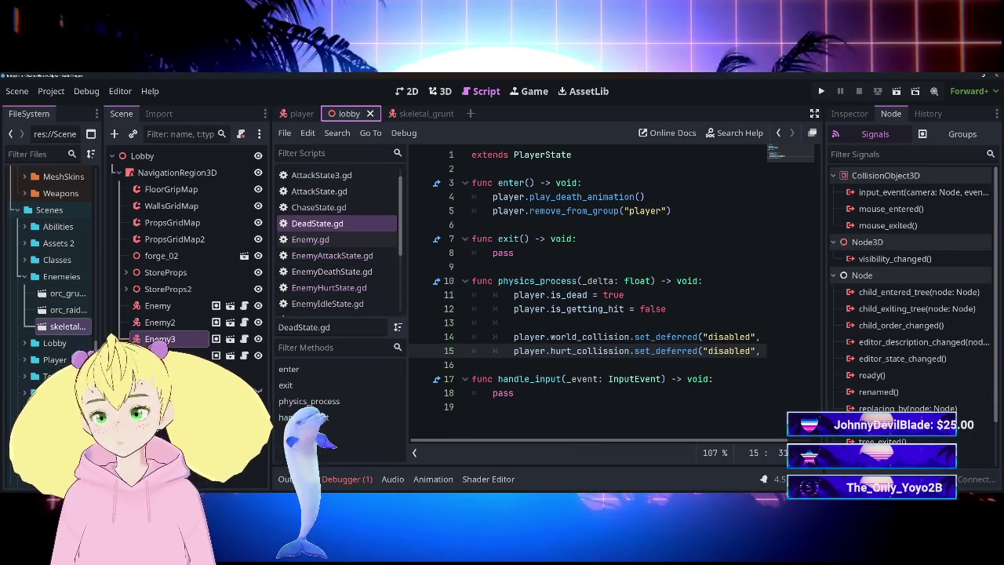
pyautogui.scroll(1, 321, 307)
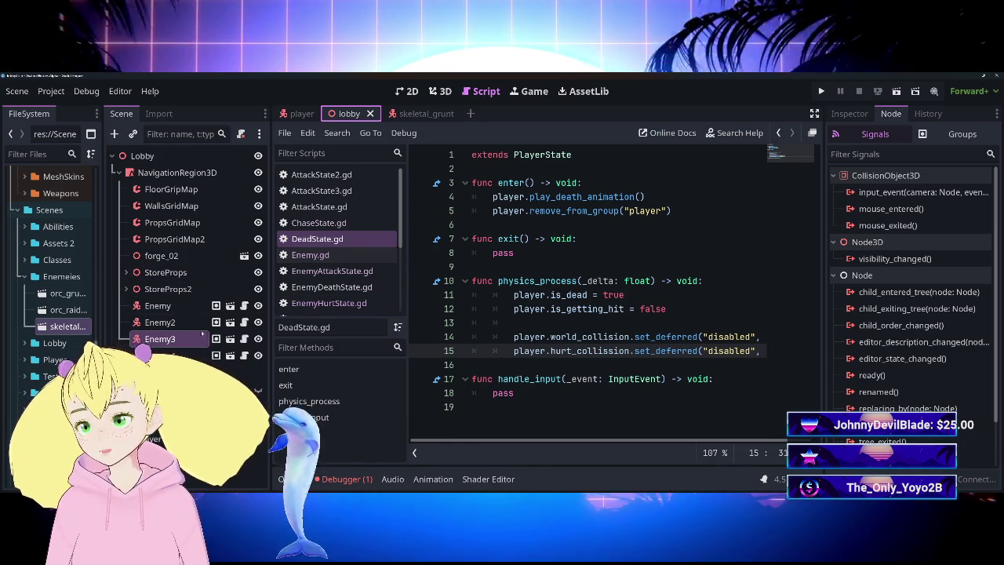
pyautogui.click(301, 113)
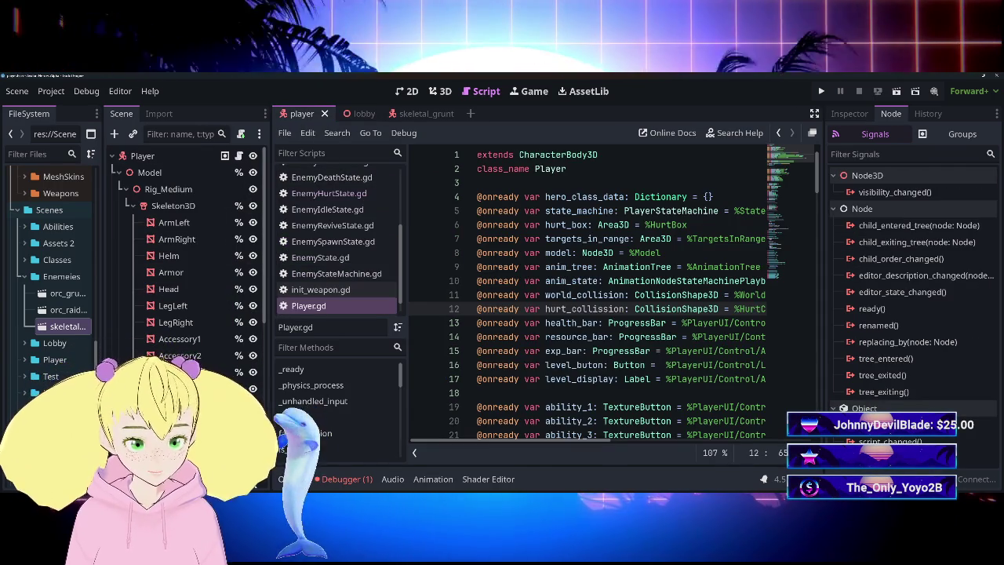
# Review Player.gd, then run the lobby scene with F6 to test enemy combat.
pyautogui.scroll(-6, 620, 294)
pyautogui.scroll(-3, 620, 294)
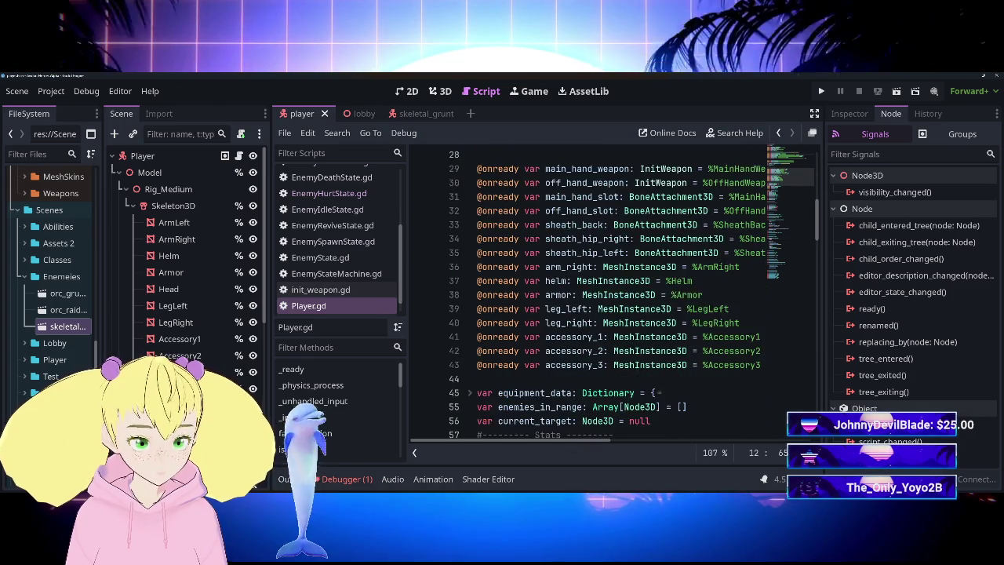
pyautogui.scroll(-9, 620, 294)
pyautogui.scroll(-1, 619, 294)
pyautogui.scroll(5, 619, 294)
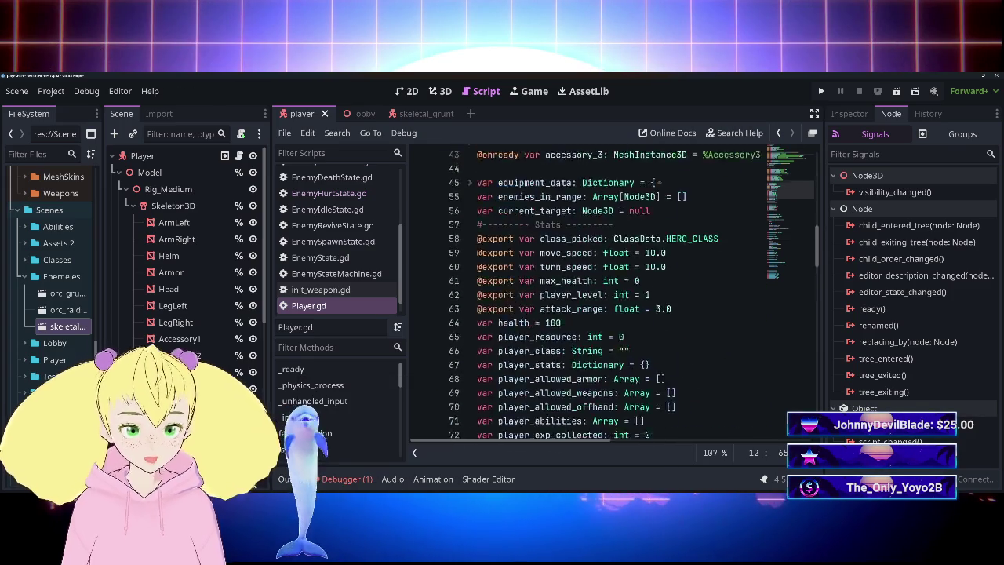
pyautogui.scroll(13, 620, 294)
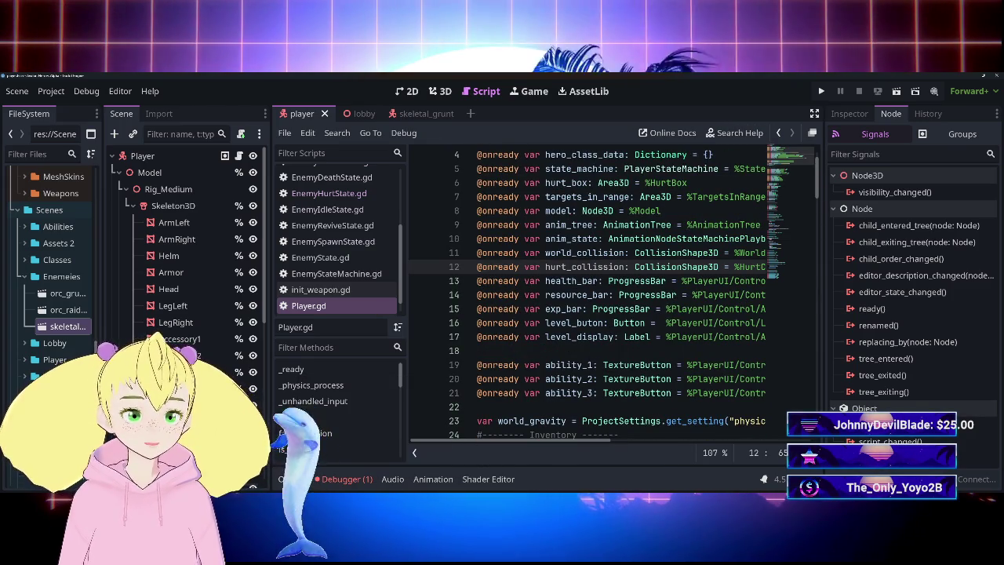
pyautogui.moveTo(549, 440)
pyautogui.mouseDown()
pyautogui.moveTo(716, 444)
pyautogui.moveTo(560, 444)
pyautogui.mouseUp()
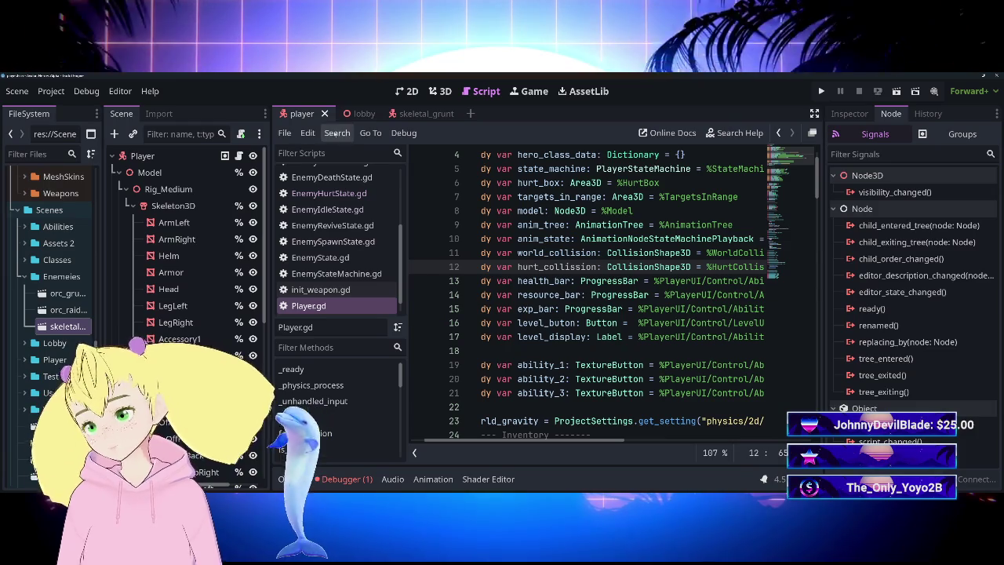
pyautogui.click(358, 113)
pyautogui.press('F6')
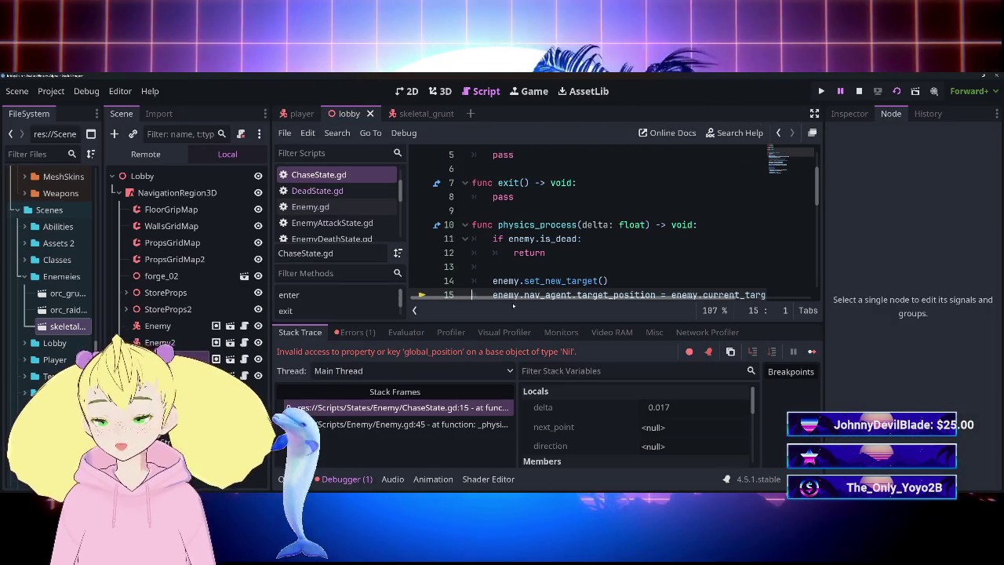
# Review ChaseState, DeadState, EnemyAttackState and Enemy.gd for the Nil global_position error.
pyautogui.scroll(-3, 612, 228)
pyautogui.scroll(1, 612, 228)
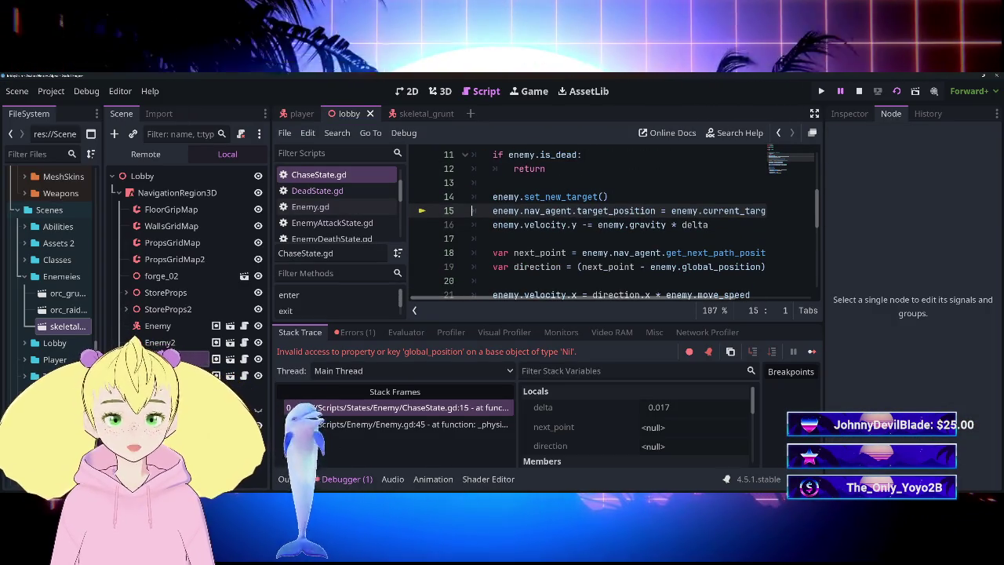
pyautogui.moveTo(616, 225)
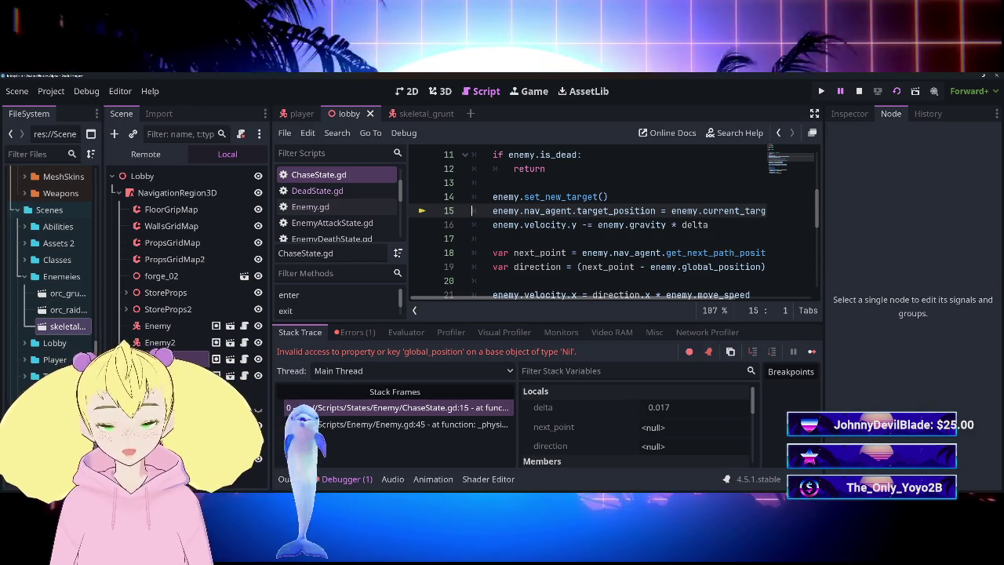
pyautogui.hscroll(3, 560, 299)
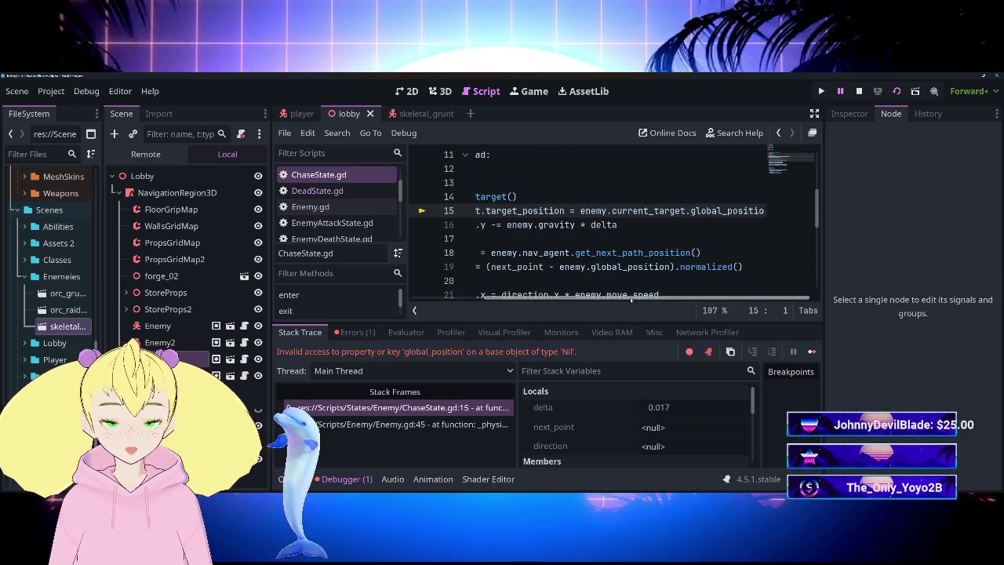
pyautogui.hscroll(-3, 555, 296)
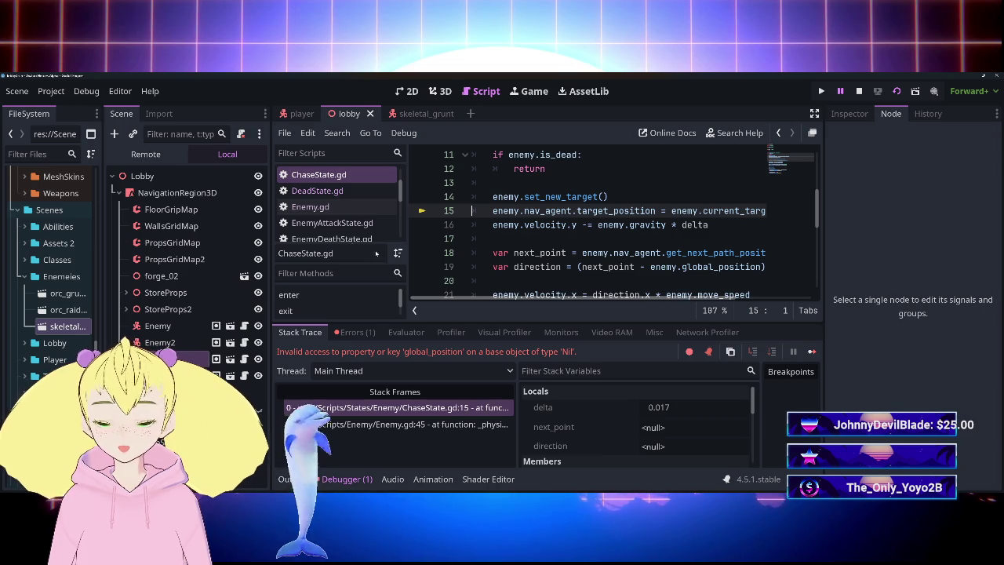
pyautogui.press('Down')
pyautogui.press('Down')
pyautogui.press('Down')
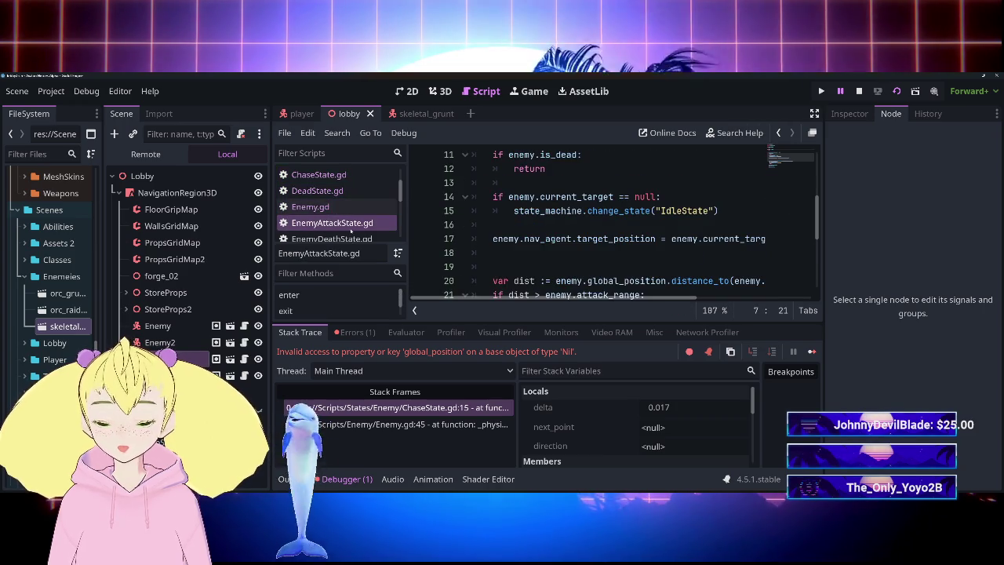
pyautogui.press('Up')
pyautogui.press('Up')
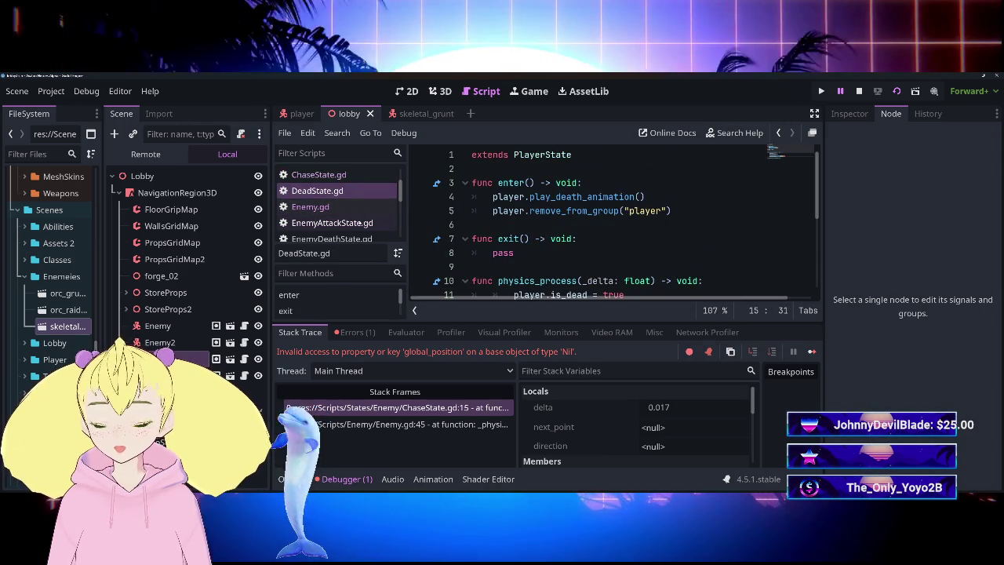
pyautogui.click(360, 224)
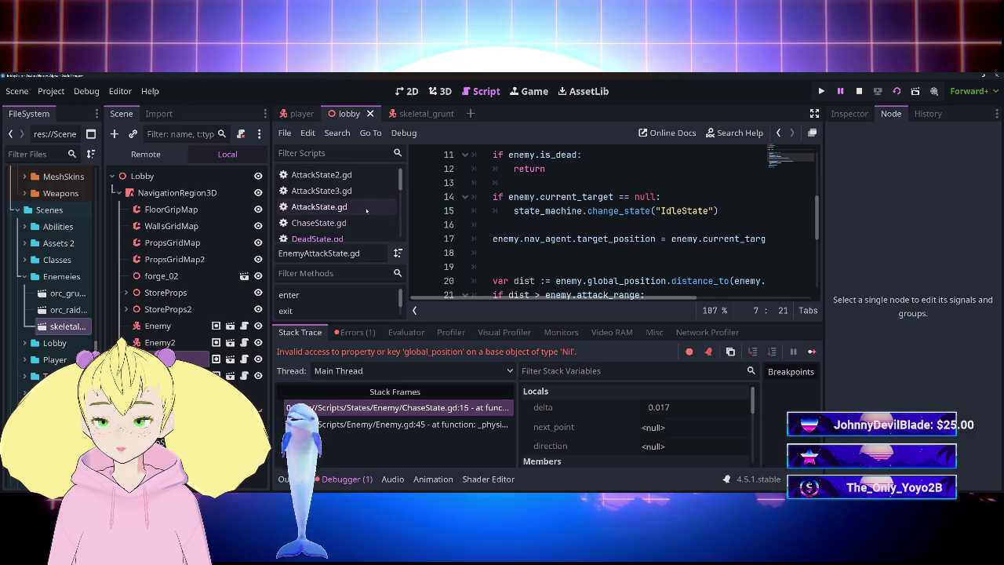
pyautogui.click(348, 201)
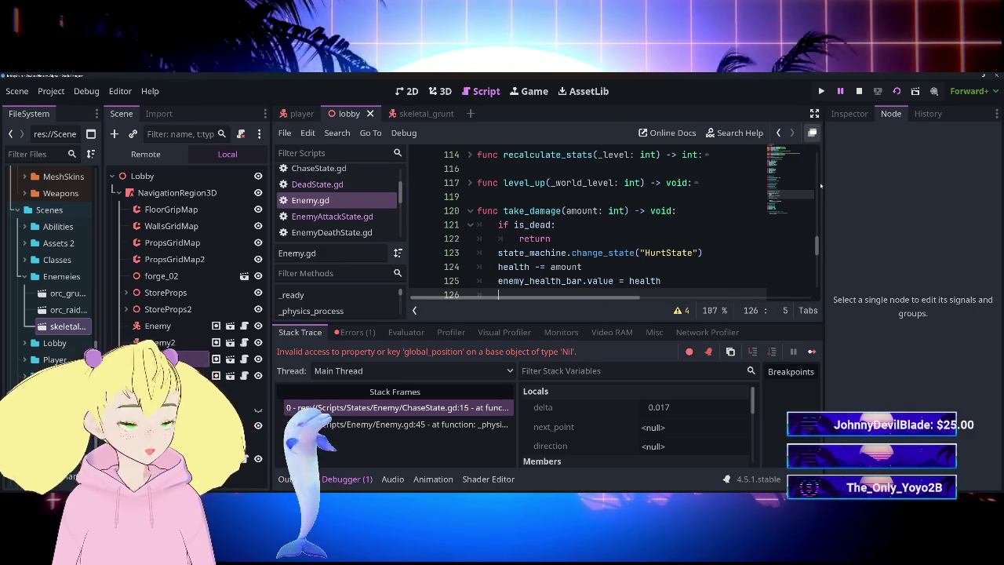
# Float the script editor into its own window and open Player.gd.
pyautogui.click(813, 132)
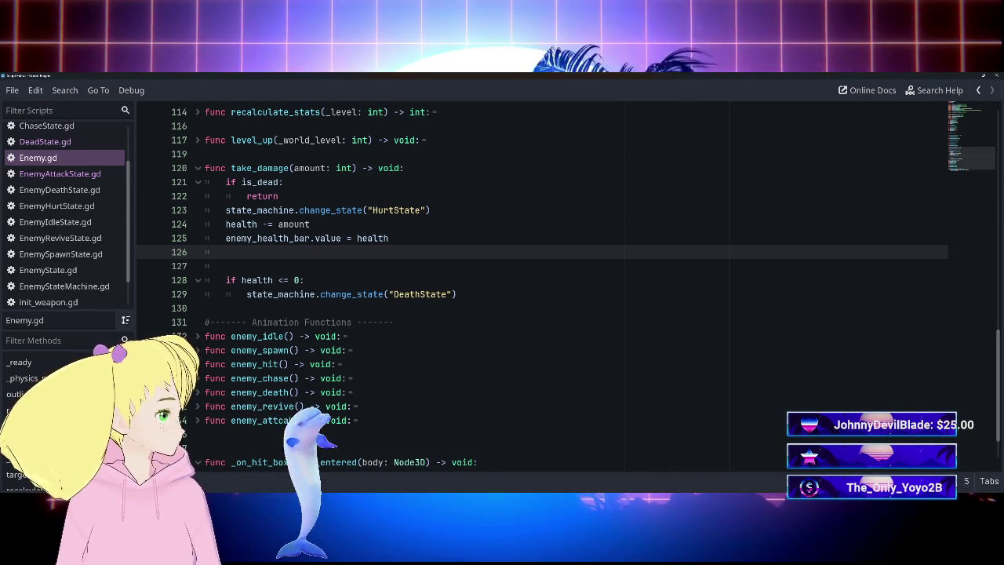
pyautogui.scroll(1, 542, 282)
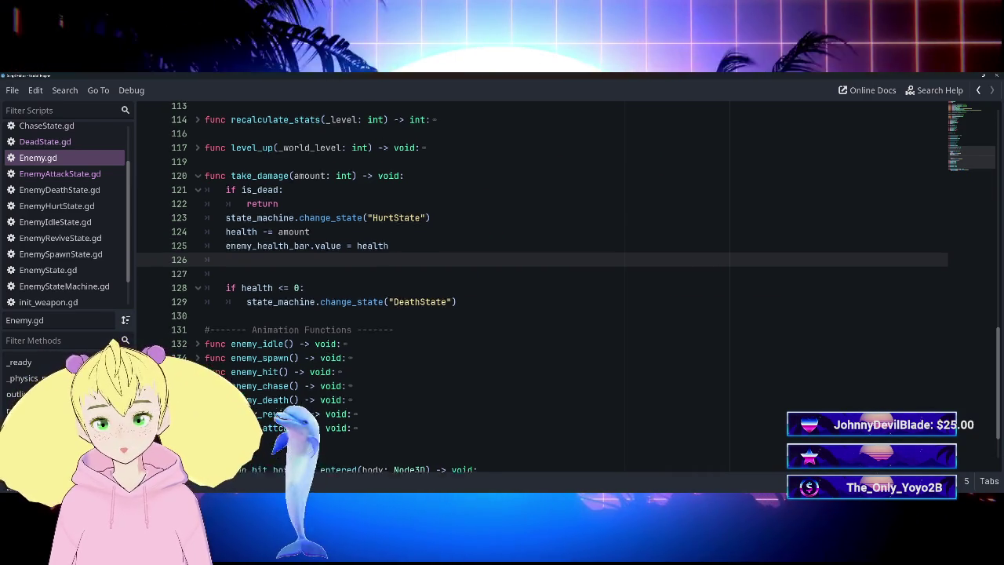
pyautogui.scroll(20, 542, 283)
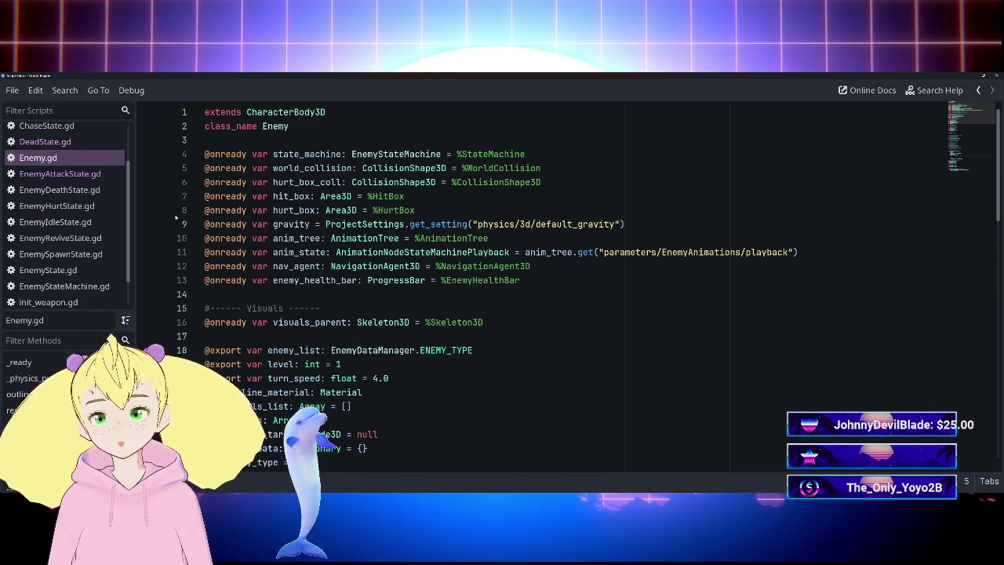
pyautogui.scroll(-1, 80, 251)
pyautogui.click(47, 282)
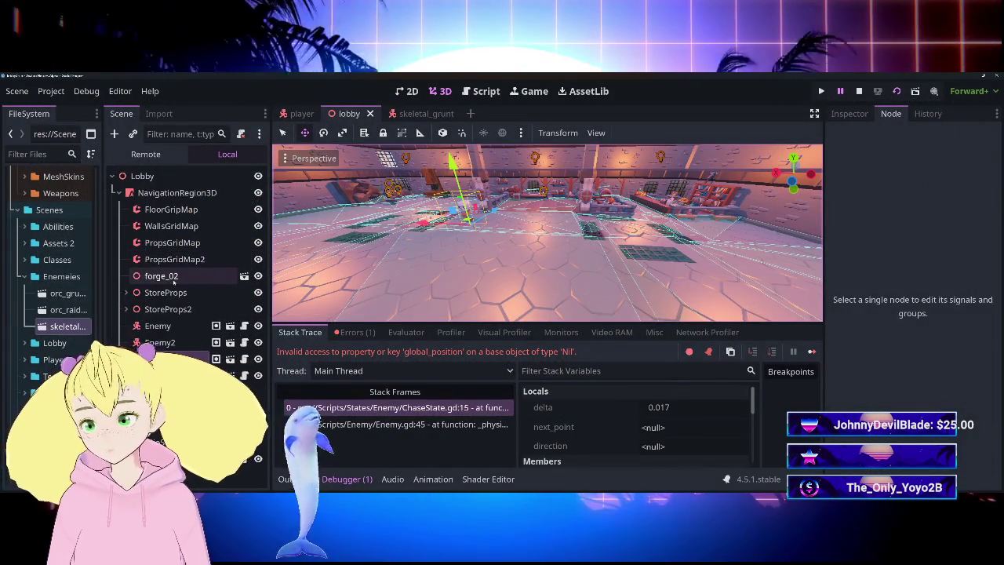
# Clear the old ChaseState error, save the lobby scene, and launch the game again.
pyautogui.moveTo(271, 235)
pyautogui.mouseDown()
pyautogui.moveTo(510, 239)
pyautogui.moveTo(284, 244)
pyautogui.mouseUp()
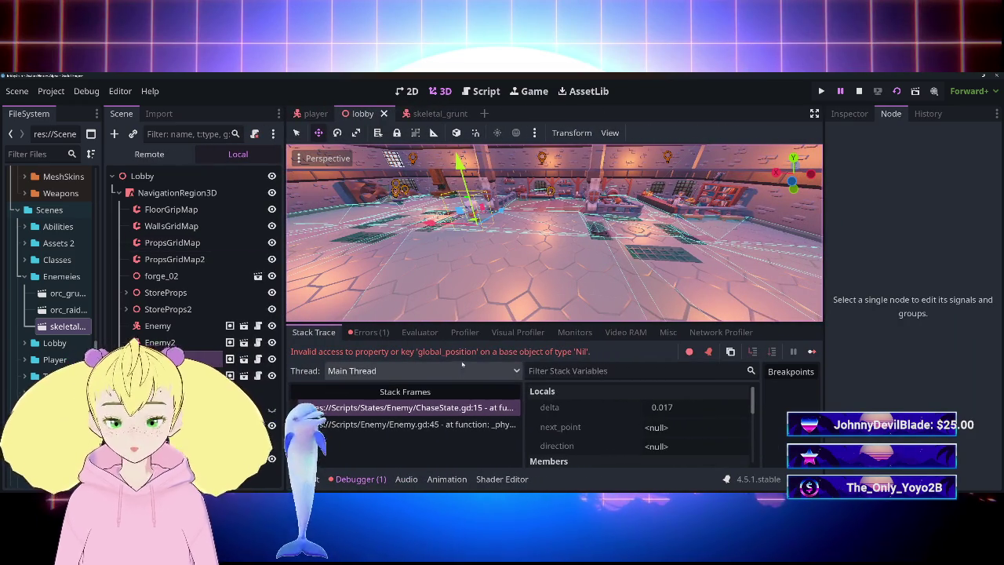
pyautogui.click(370, 332)
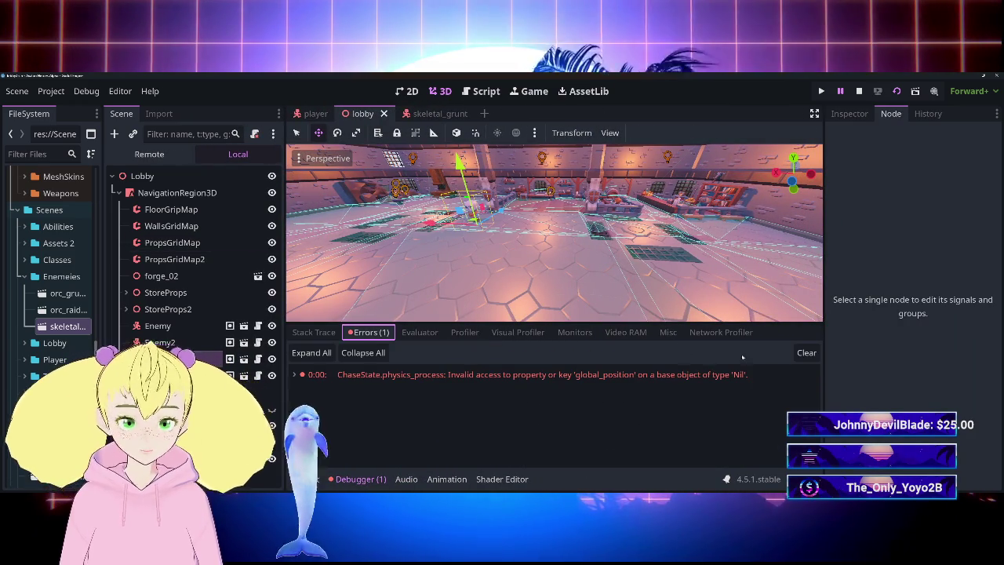
pyautogui.click(805, 353)
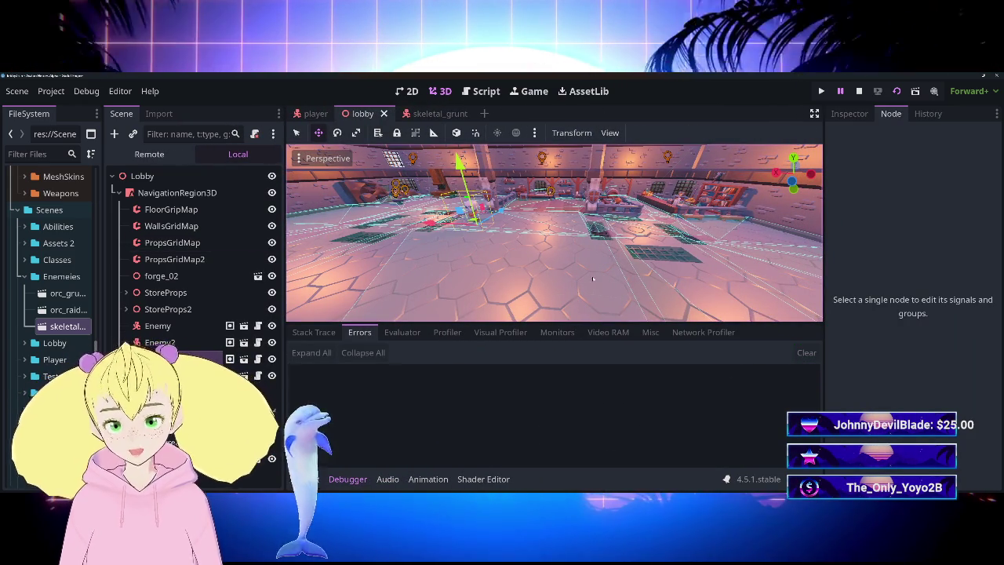
pyautogui.scroll(-1, 592, 272)
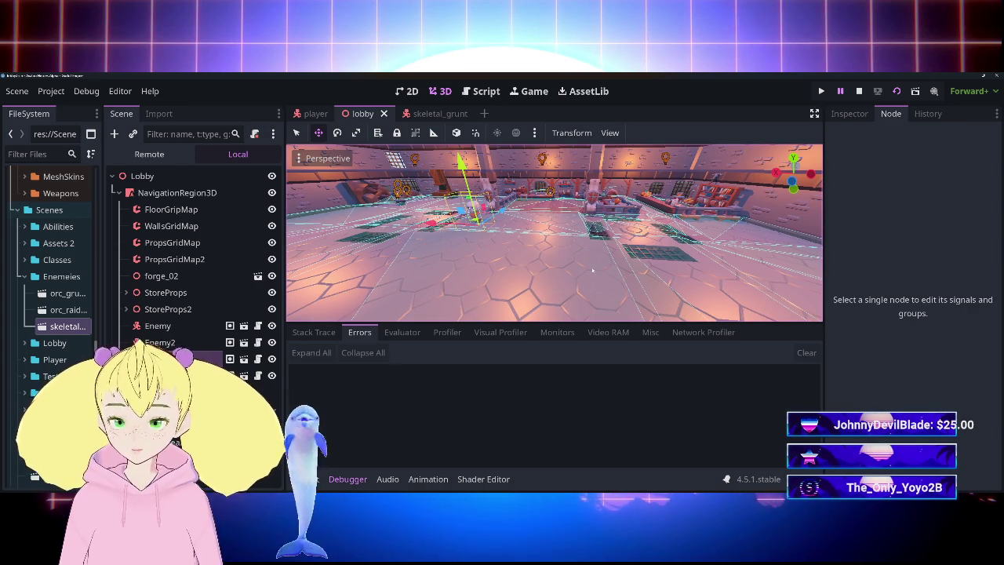
pyautogui.hotkey('ctrl', 's')
pyautogui.click(482, 91)
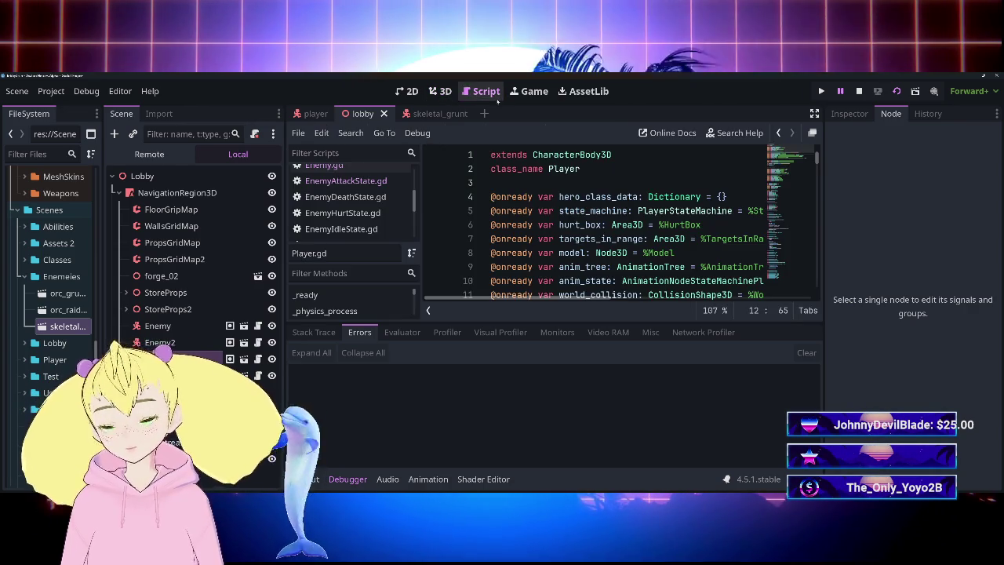
pyautogui.press('F5')
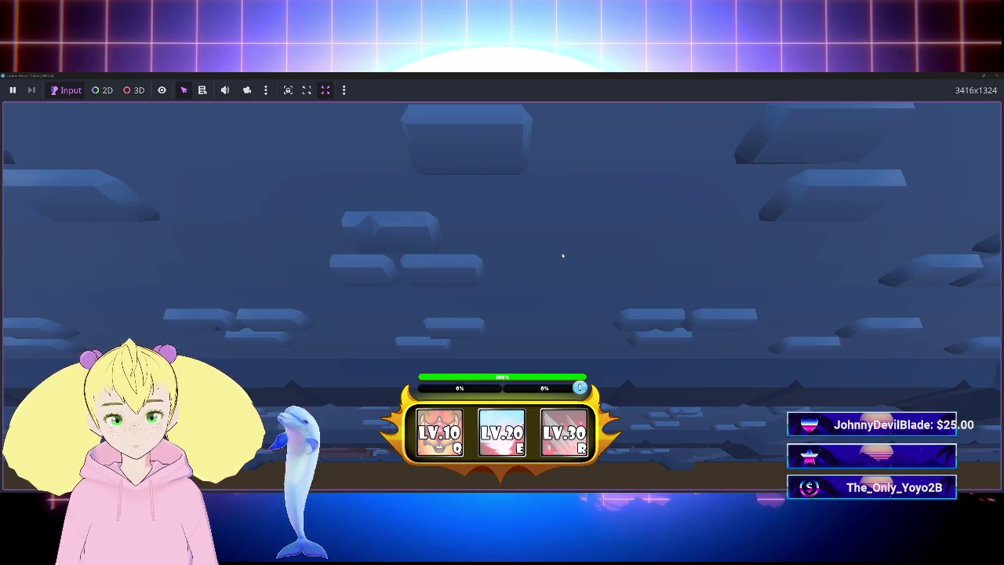
# Walk the hero left and right to fight the skeleton grunts, then stop the run.
pyautogui.press('a')
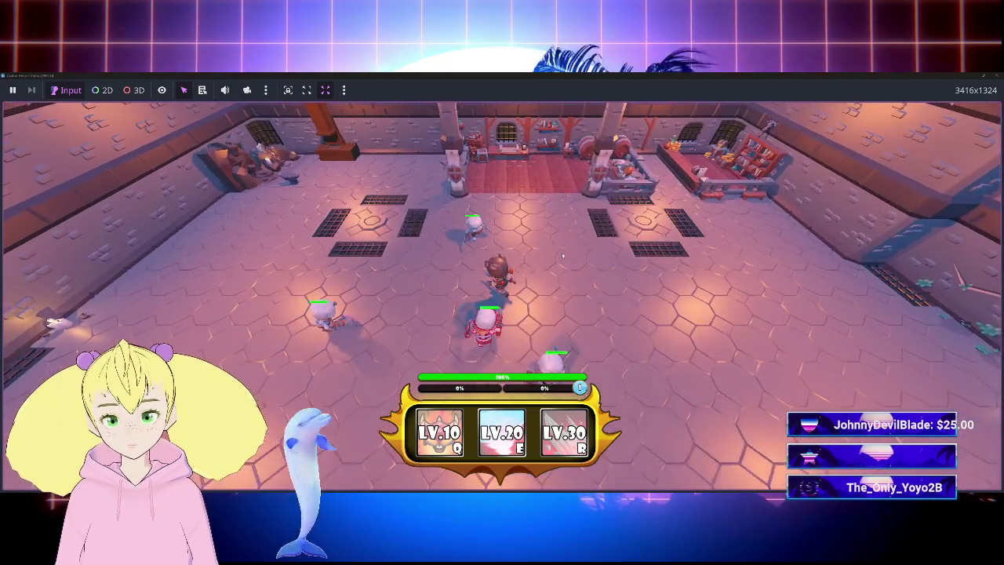
pyautogui.press('a')
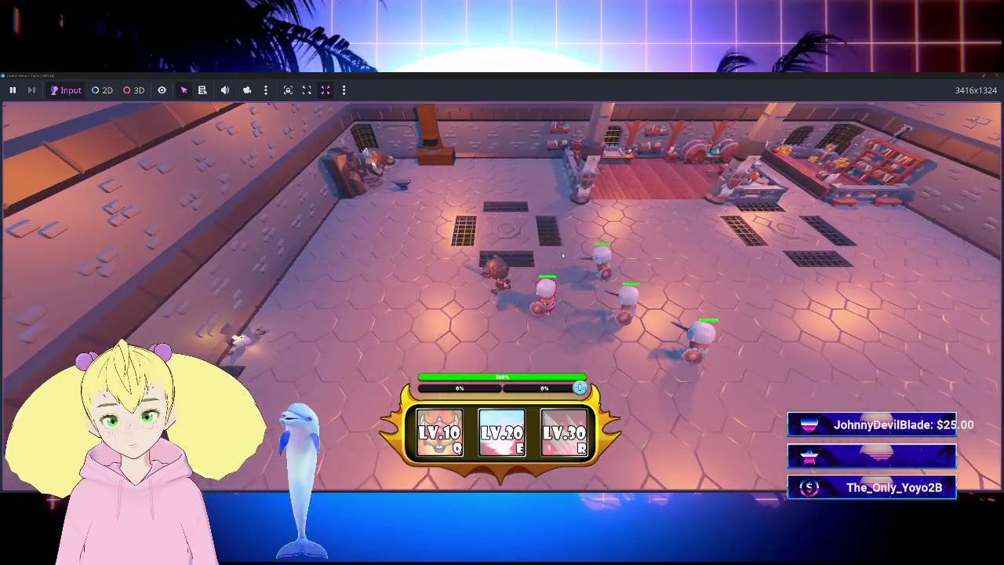
pyautogui.press('d')
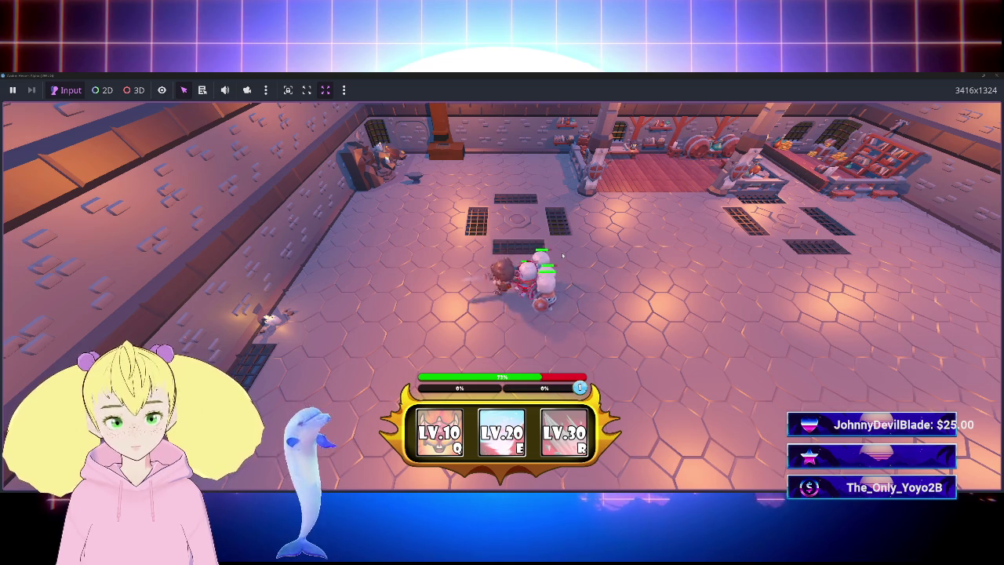
pyautogui.press('a')
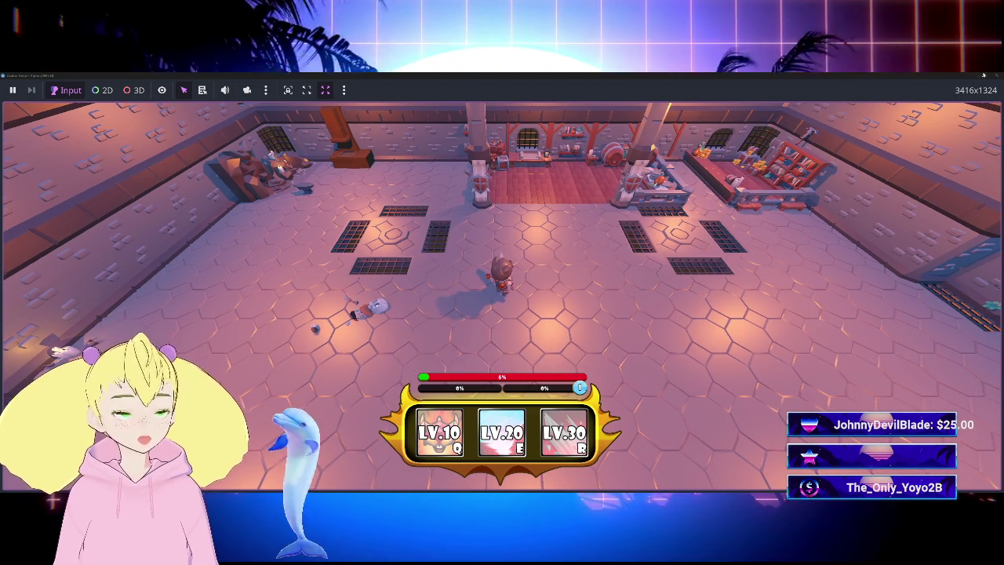
pyautogui.press('F8')
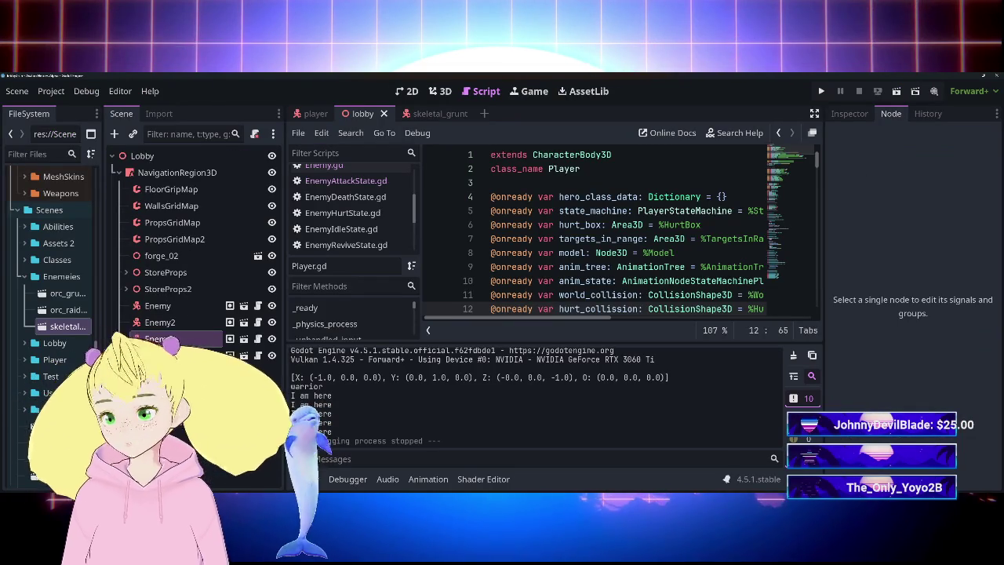
# Show Enemy2's collision layer and mask in the Inspector, then inspect Enemy3's properties.
pyautogui.click(160, 323)
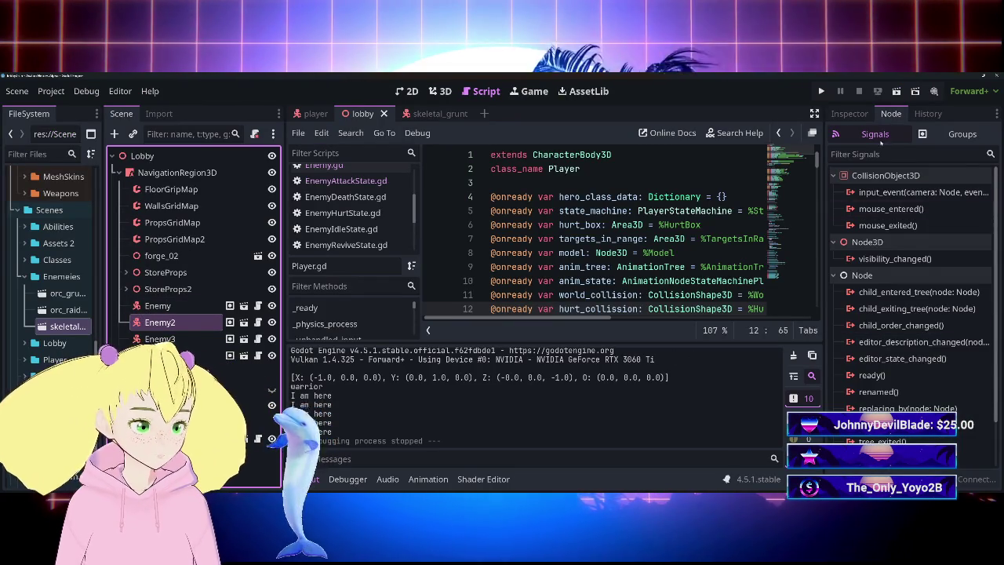
pyautogui.click(850, 114)
pyautogui.scroll(-10, 910, 314)
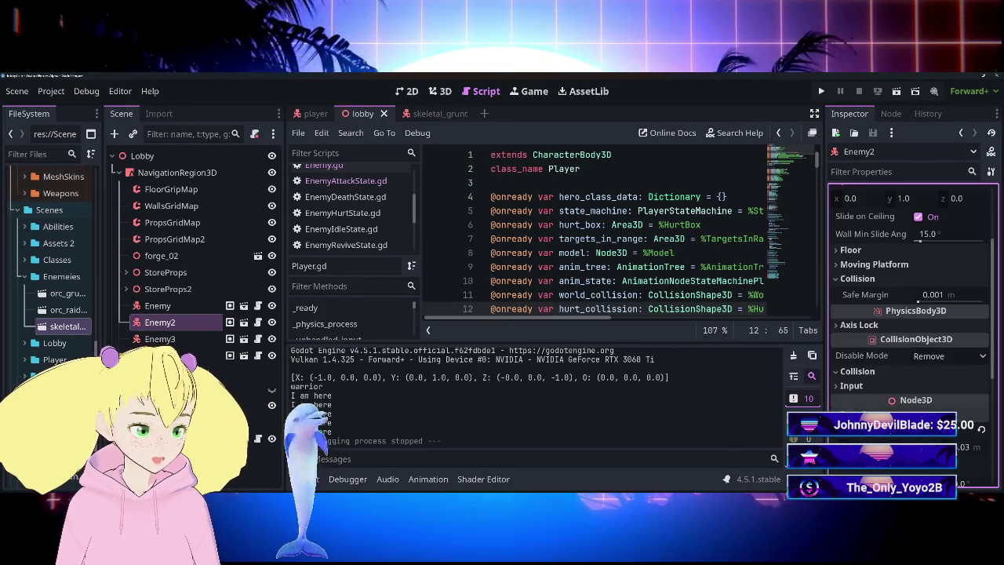
pyautogui.click(857, 279)
pyautogui.click(858, 371)
pyautogui.scroll(-3, 954, 328)
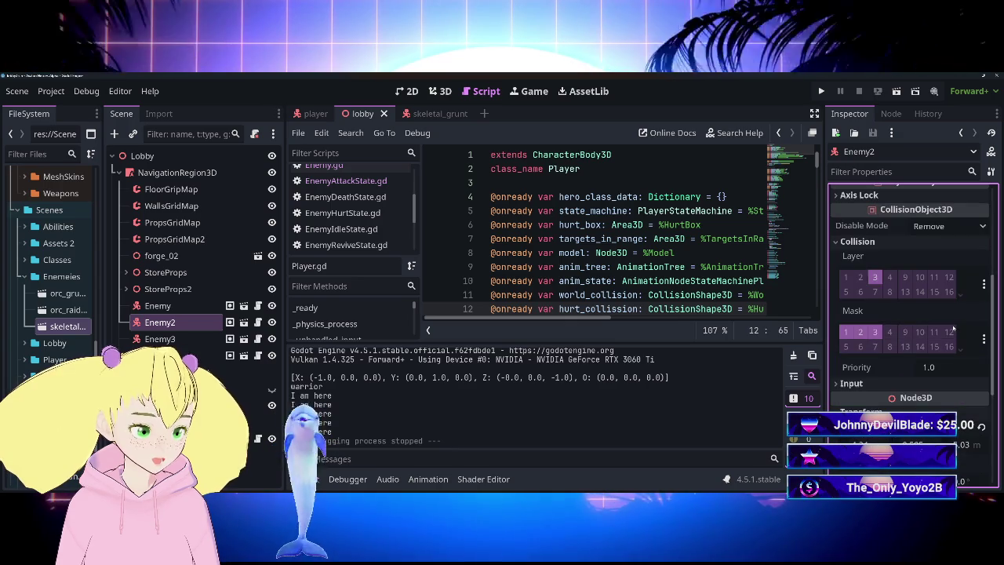
pyautogui.click(196, 339)
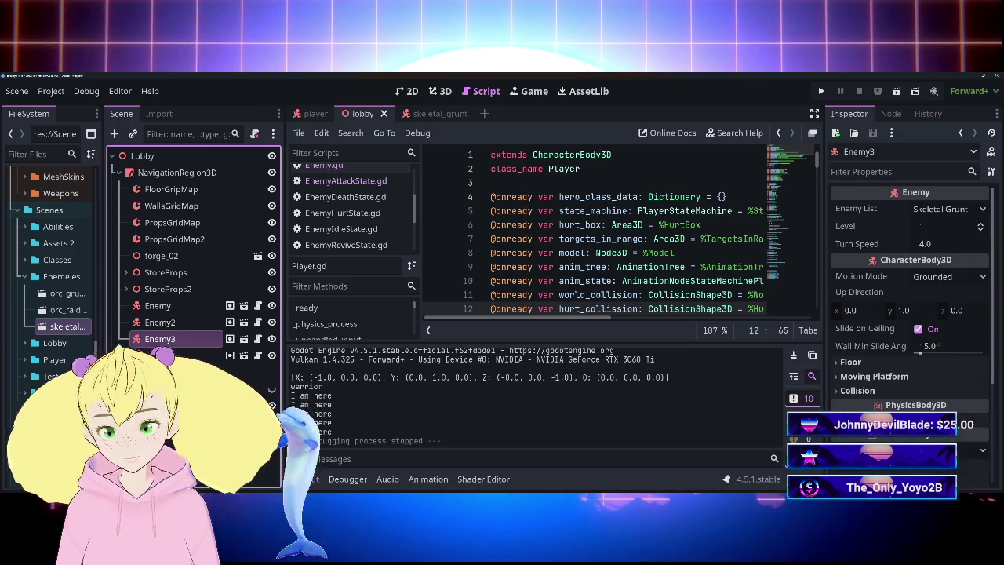
pyautogui.scroll(-1, 876, 379)
pyautogui.click(857, 353)
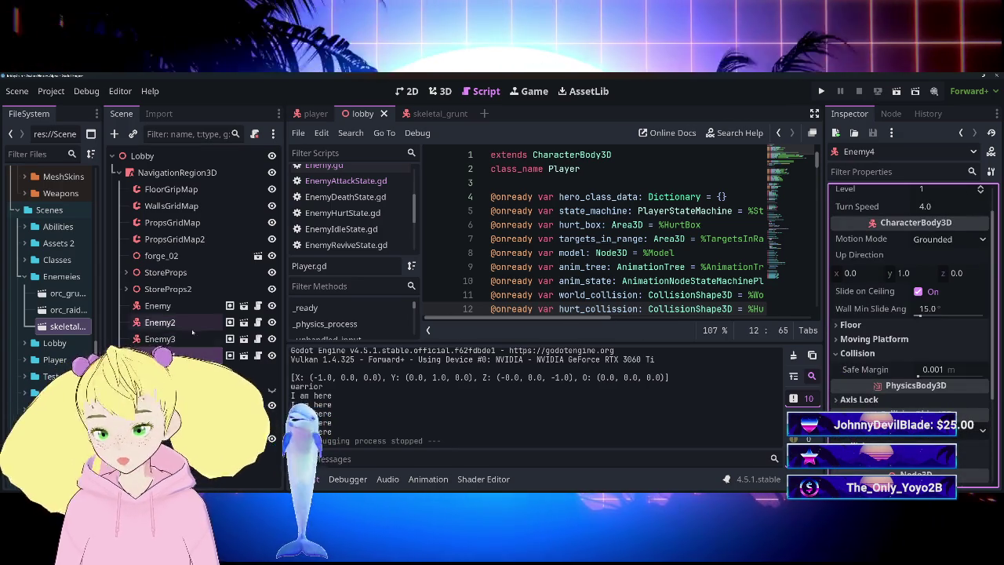
# Compare Enemy4 and Enemy3 collision settings, reselect Enemy2, and clear the output log.
pyautogui.click(196, 355)
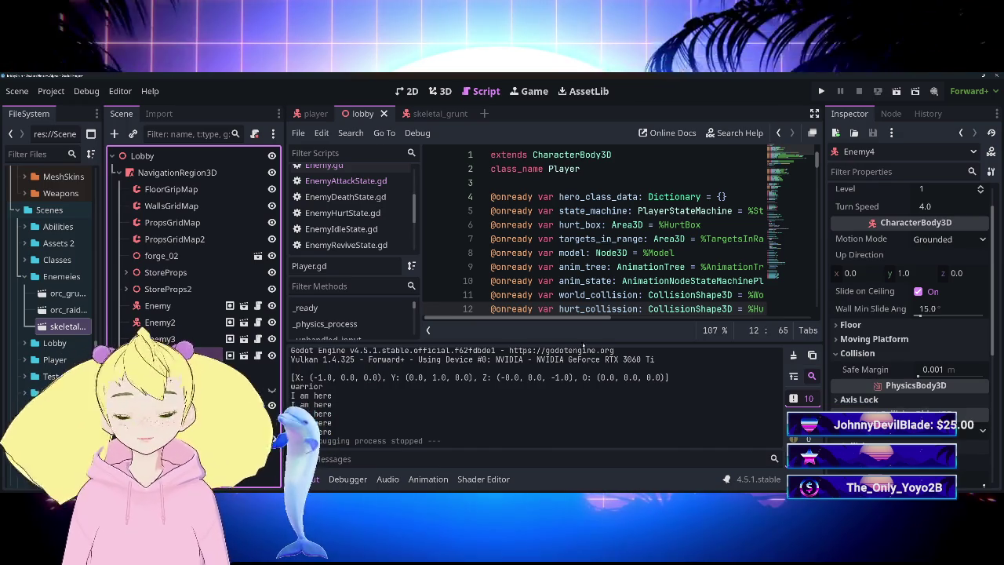
pyautogui.click(891, 339)
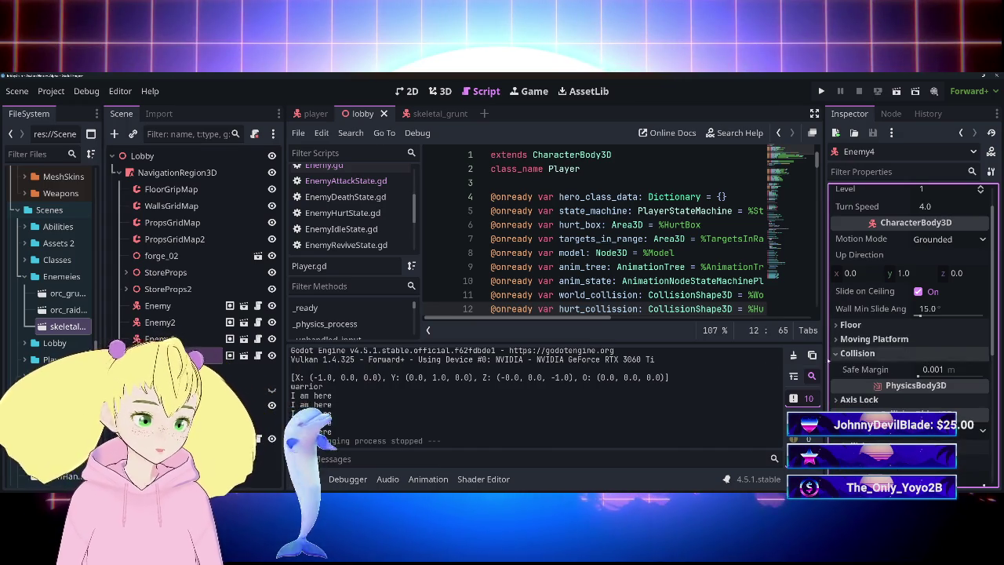
pyautogui.click(159, 338)
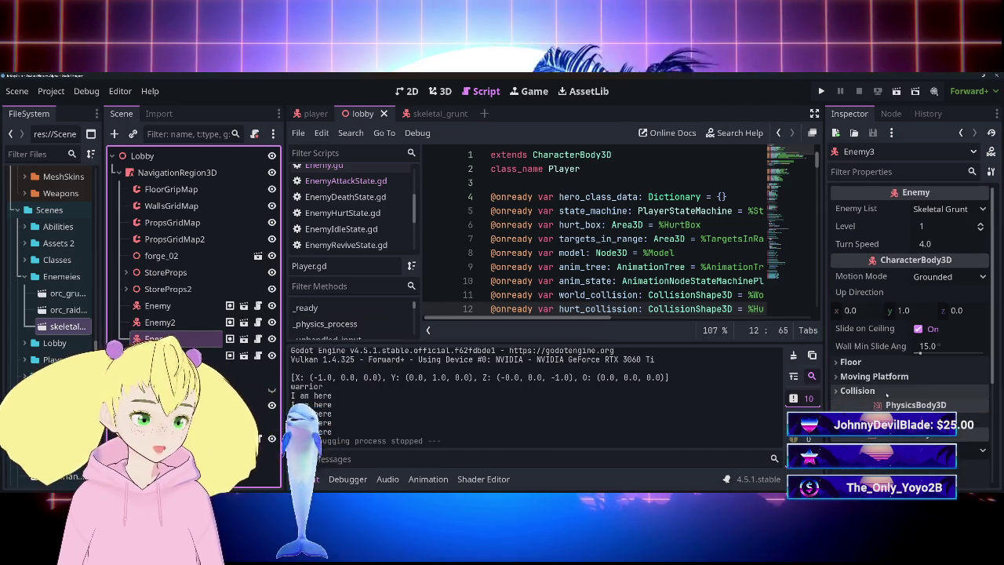
pyautogui.scroll(-5, 888, 395)
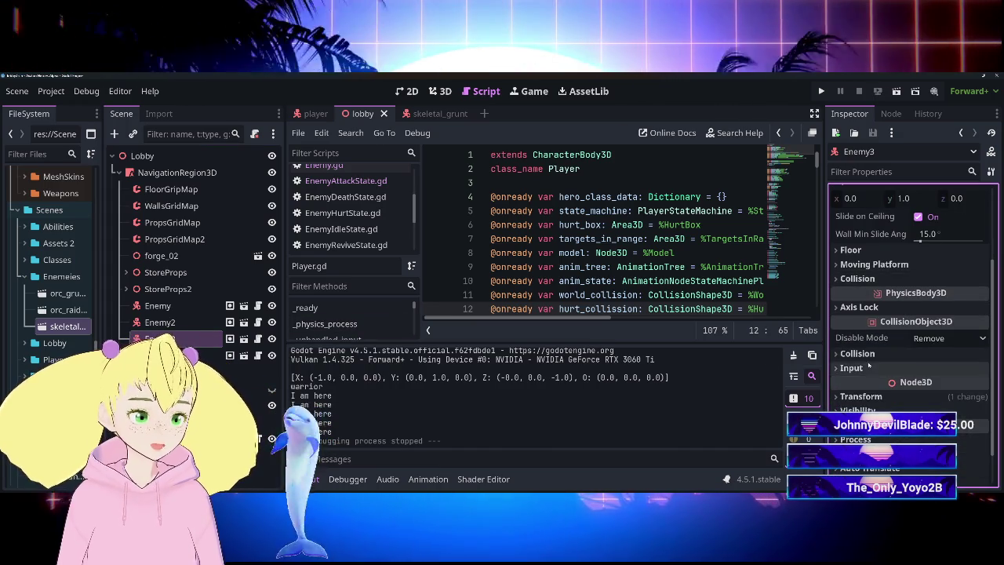
pyautogui.click(857, 353)
pyautogui.scroll(-5, 863, 357)
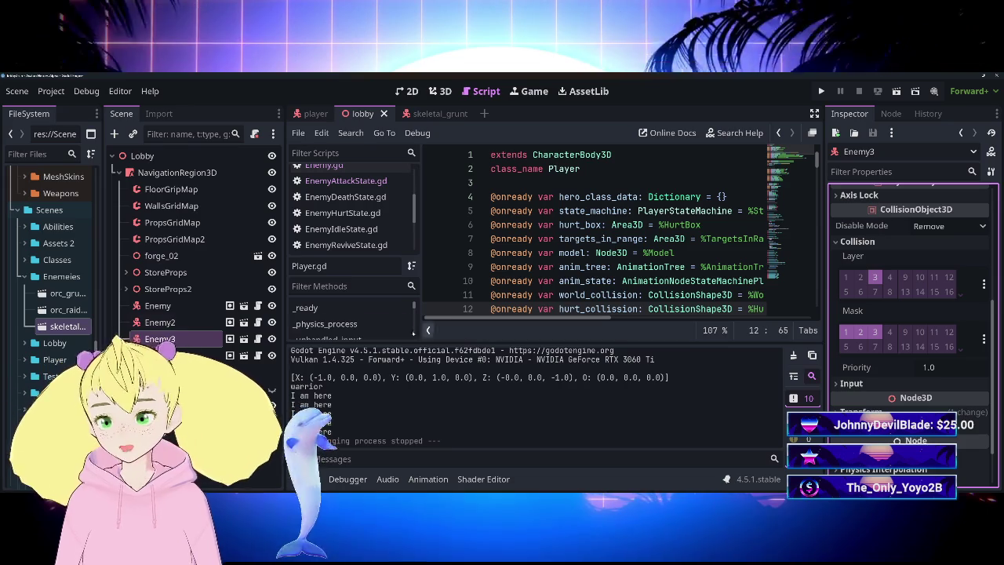
pyautogui.click(159, 322)
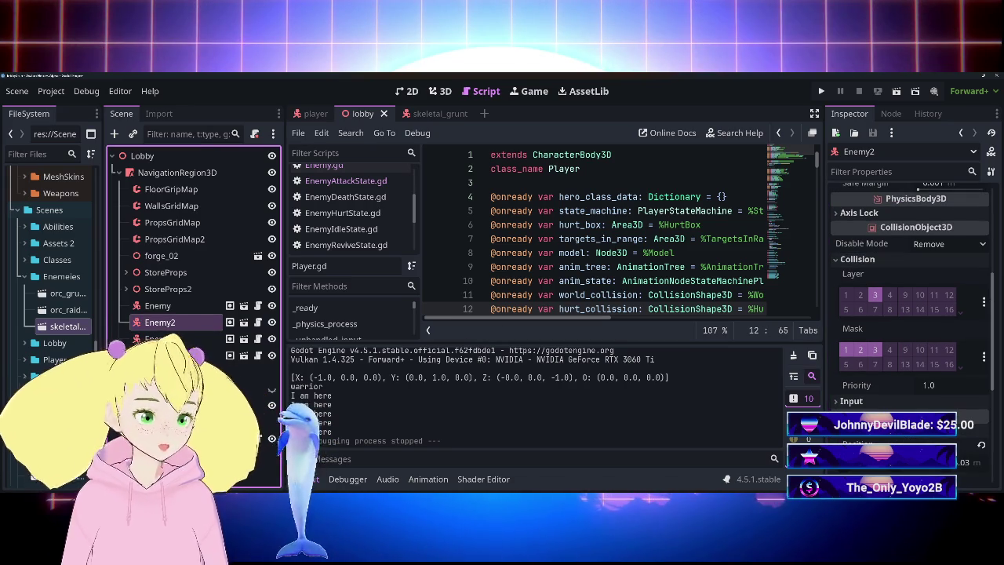
pyautogui.rightClick(153, 320)
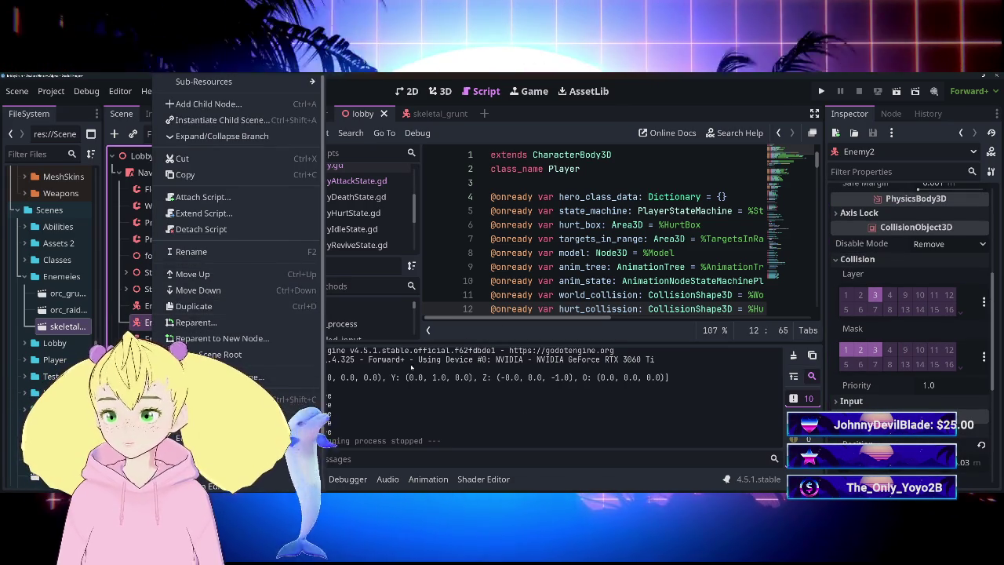
pyautogui.click(514, 421)
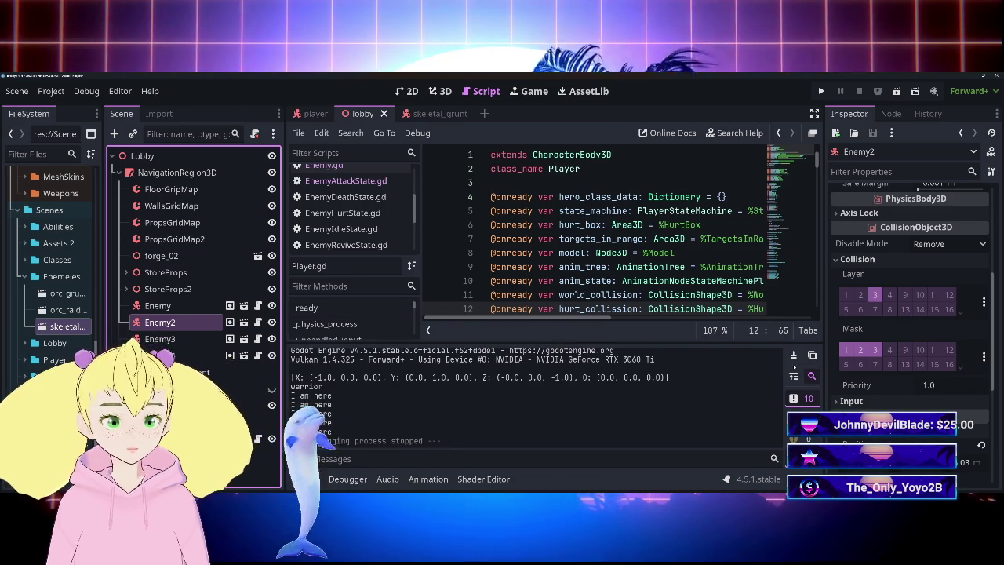
pyautogui.click(794, 355)
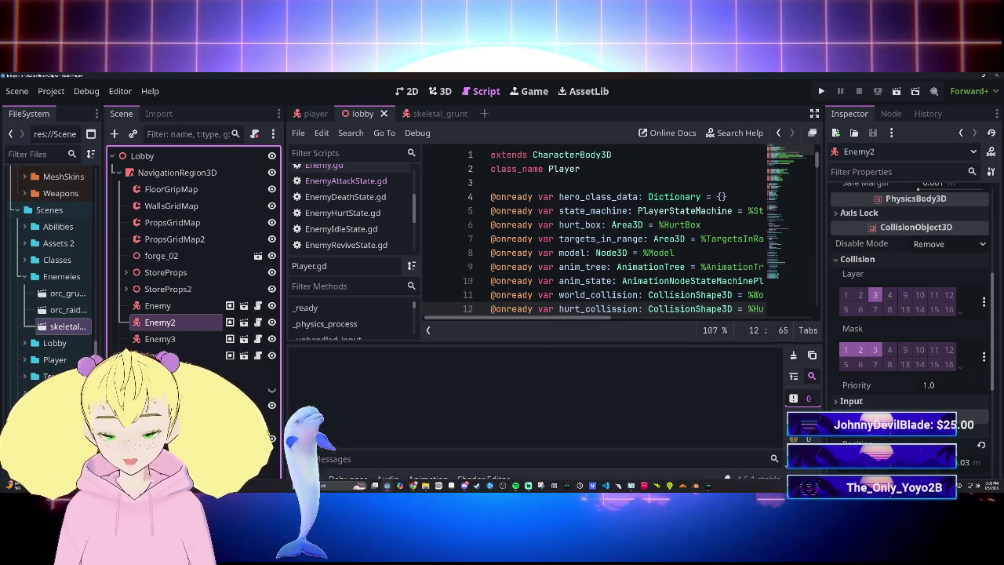
# Hide the Output panel and open EnemyDeathState.gd with its 5.0-second await and queue_free().
pyautogui.click(305, 479)
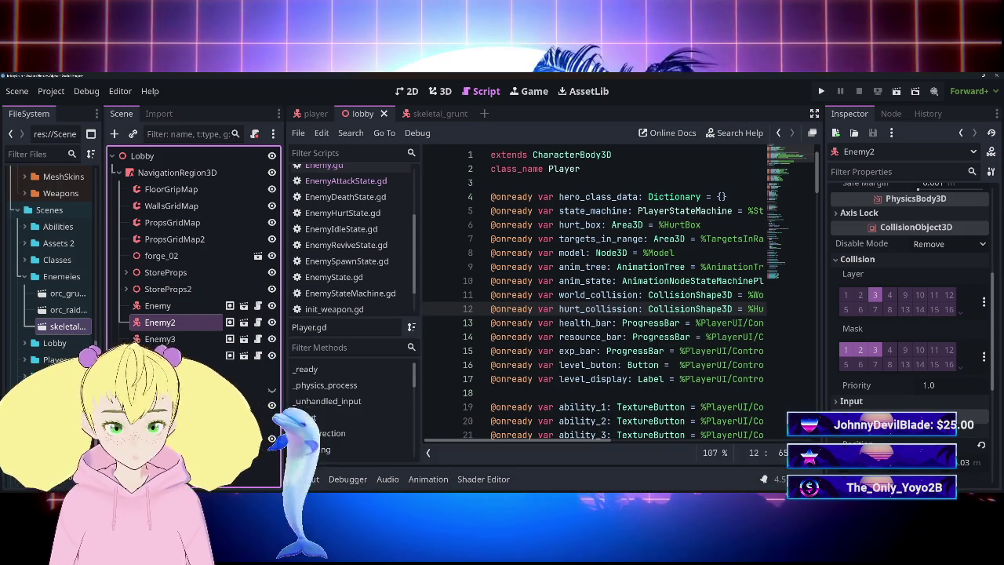
pyautogui.hscroll(5, 561, 428)
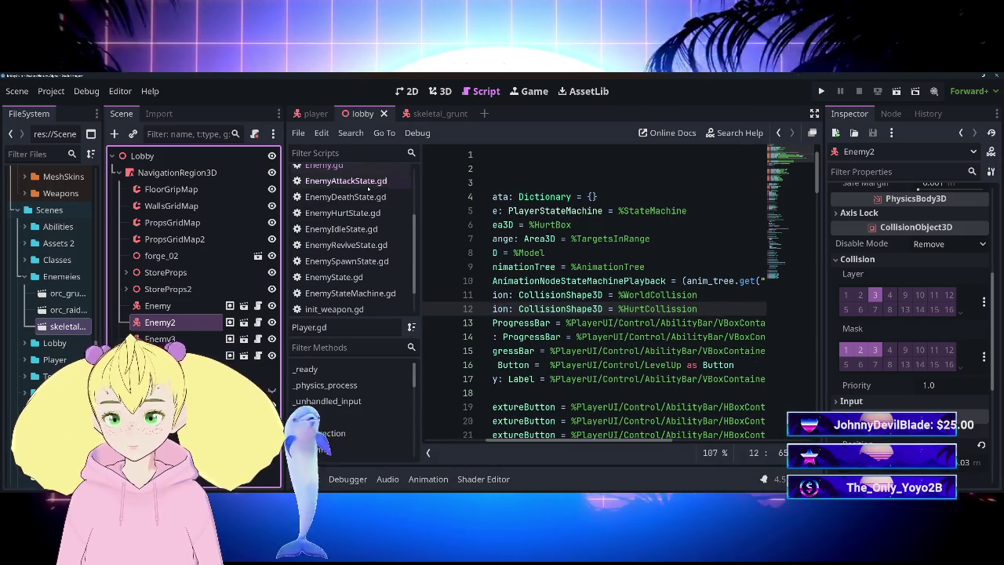
pyautogui.click(345, 196)
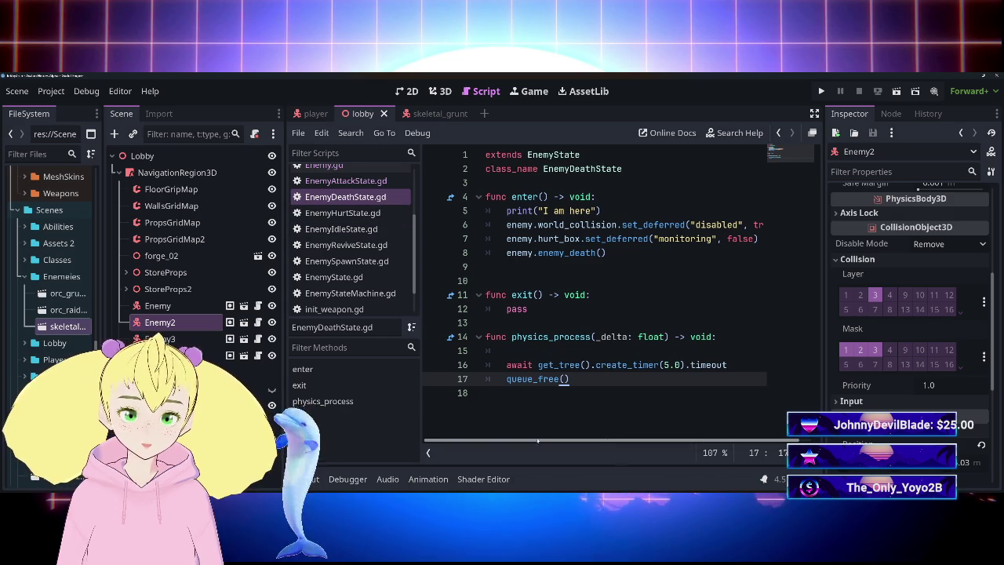